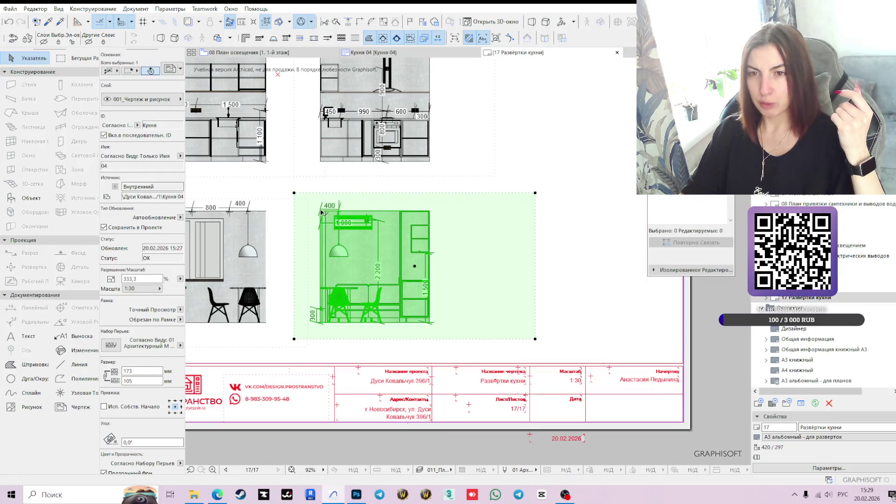
scroll(321, 213, down, 3)
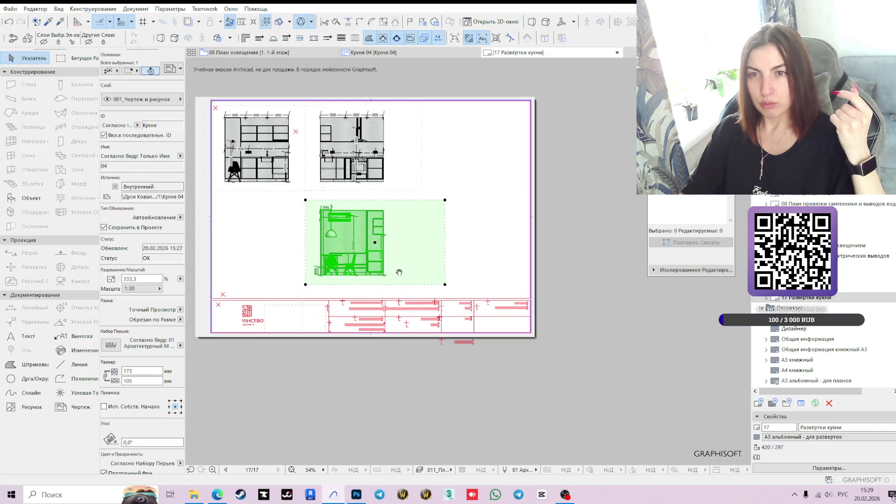
Drag the kitchen elevation's right frame edge in to narrow it from 173 to 134 mm, then show 08 План освещения
drag(276, 254, 391, 268)
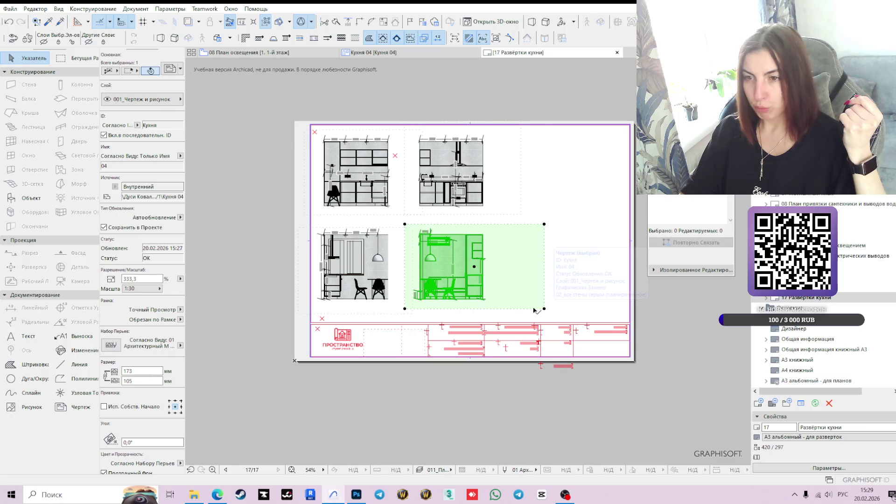
click(519, 306)
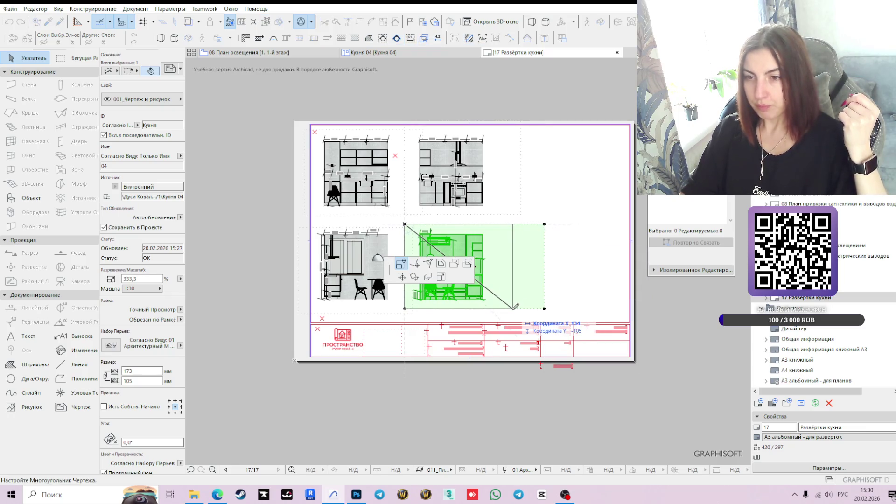
click(513, 308)
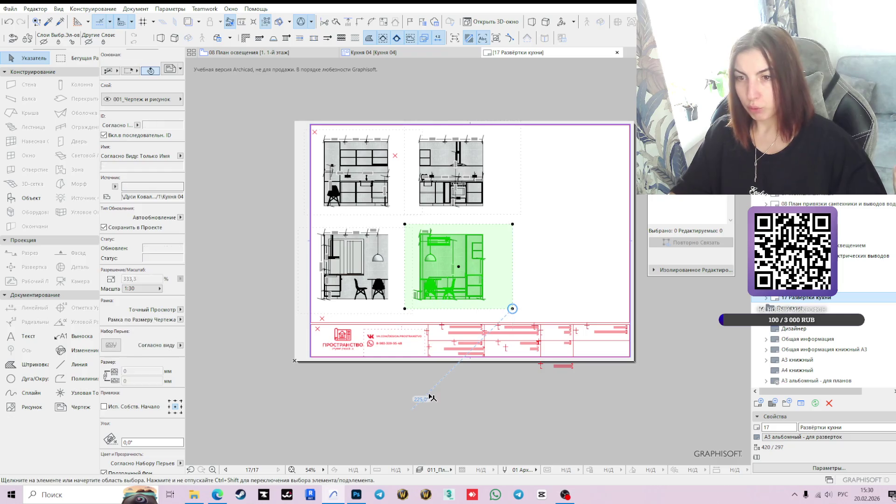
click(413, 408)
click(276, 56)
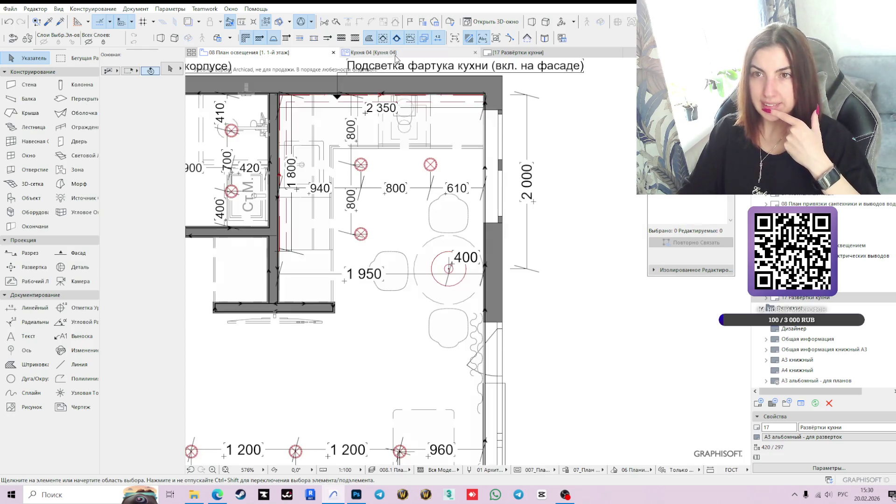
View the Кухня 04 elevation and the 10 План розеток и эл.выводов plan, then return to 17 Развёртки кухни
click(394, 53)
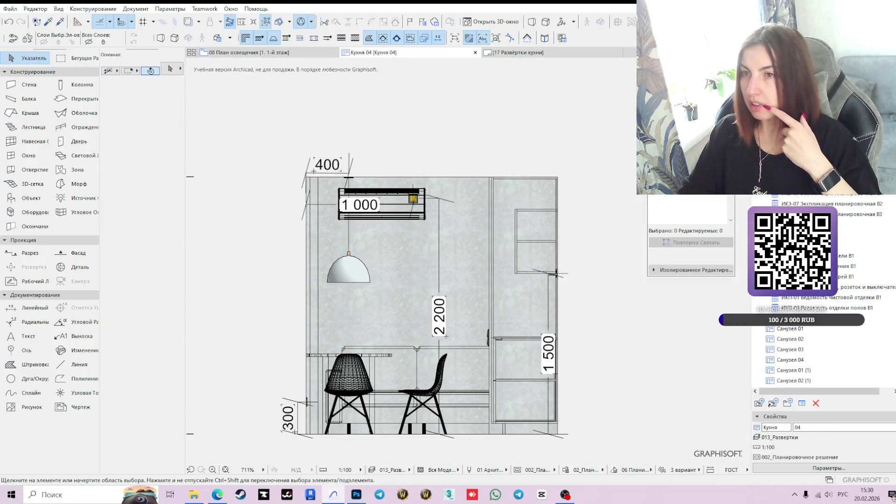
mouse_move(251, 58)
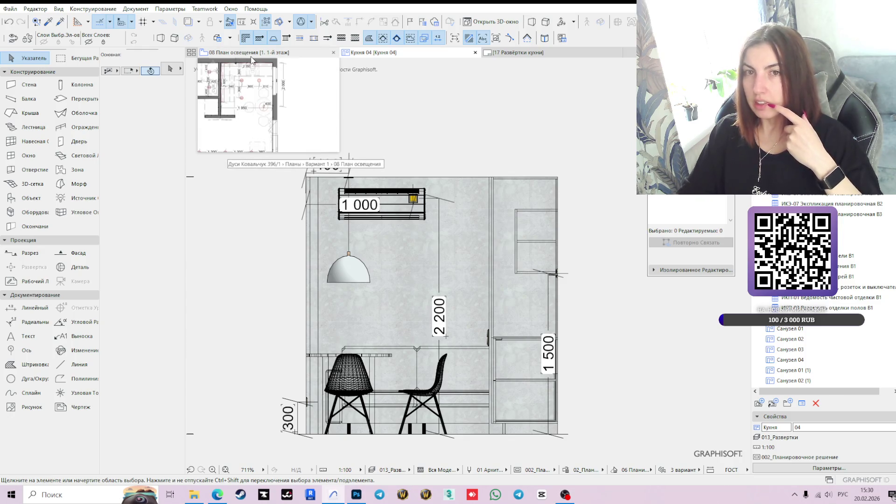
scroll(835, 206, up, 3)
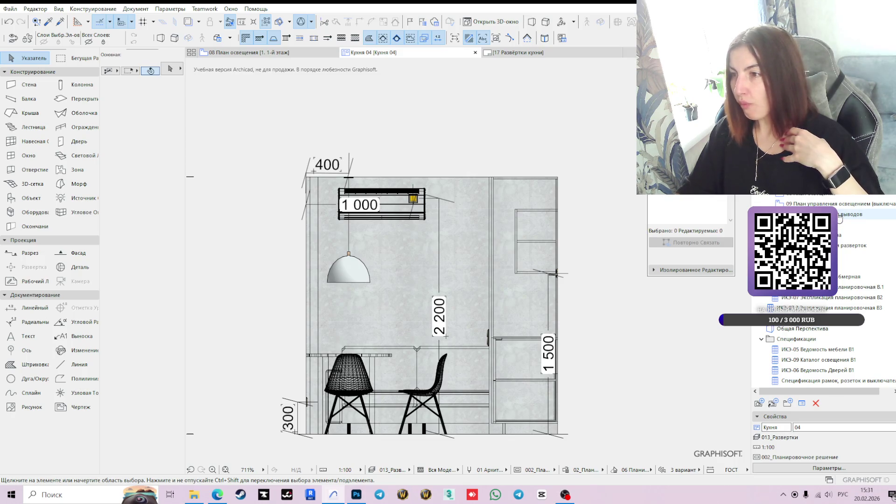
double_click(854, 215)
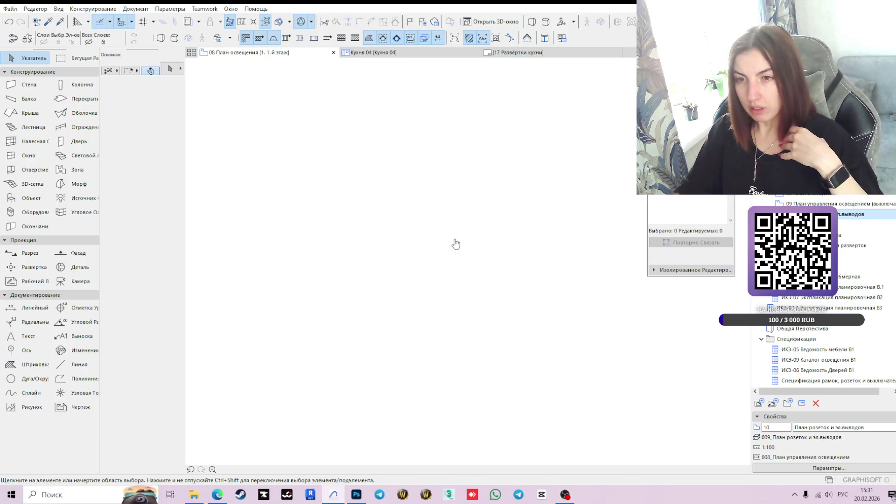
drag(413, 241, 438, 187)
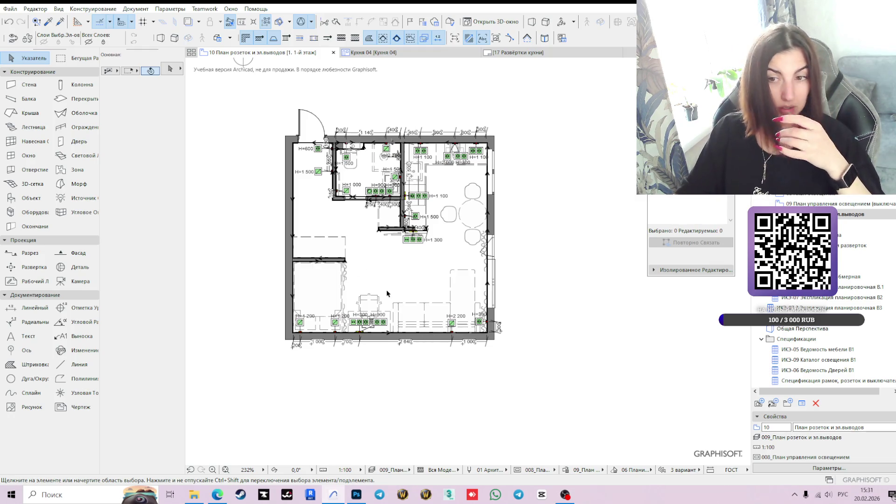
click(512, 52)
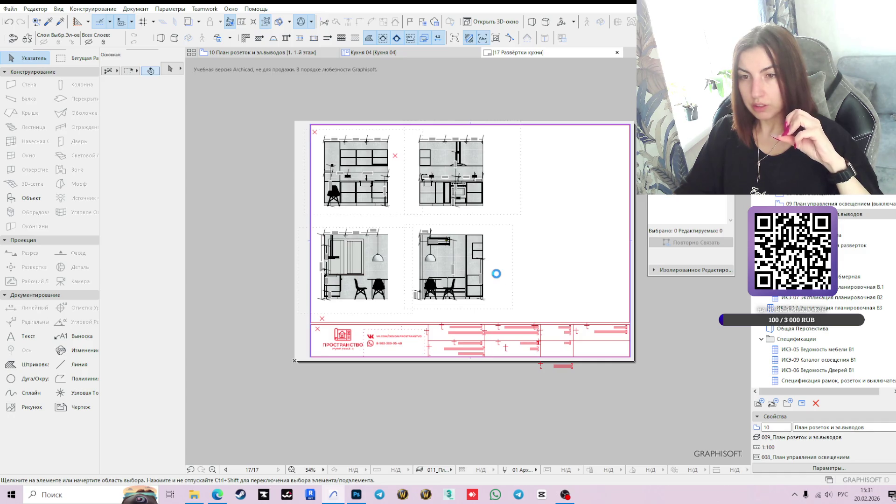
Show the 10 План розеток и эл.выводов plan again and call up Explorer's frequent-folders list
scroll(420, 254, up, 2)
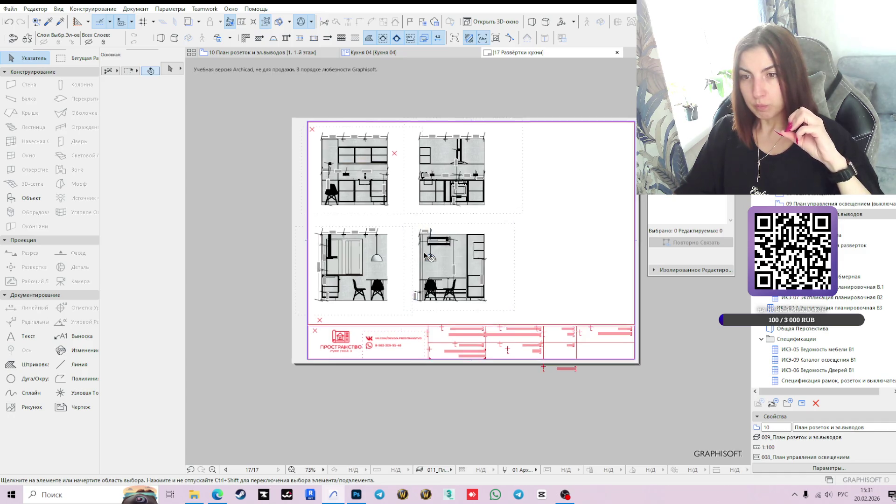
click(288, 50)
mouse_move(474, 61)
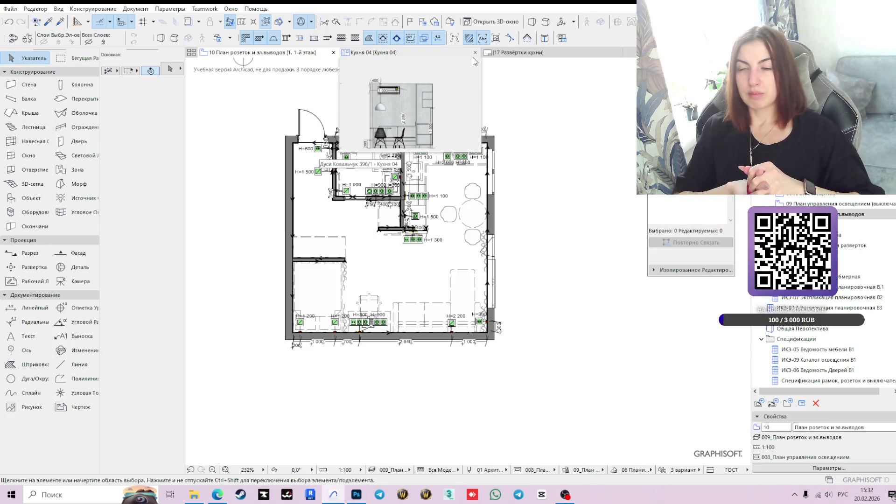
right_click(196, 498)
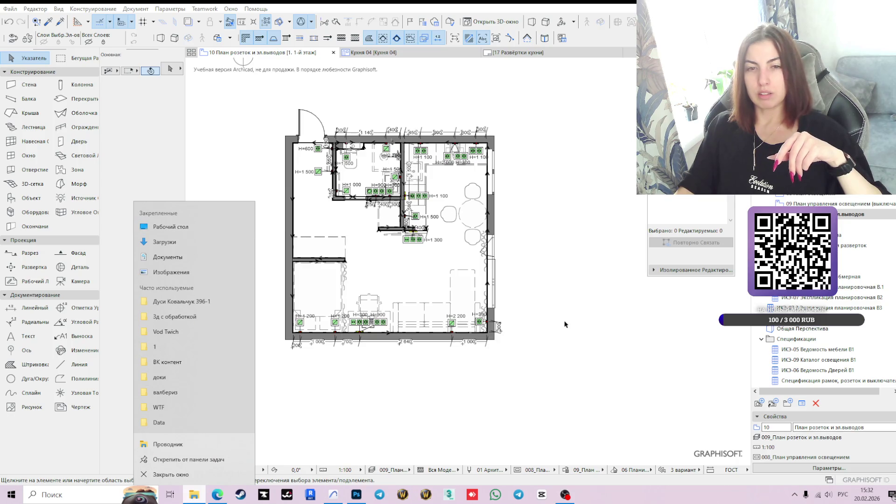
Go to the 3д с обработкой renders folder and view виз2.jpg
click(191, 319)
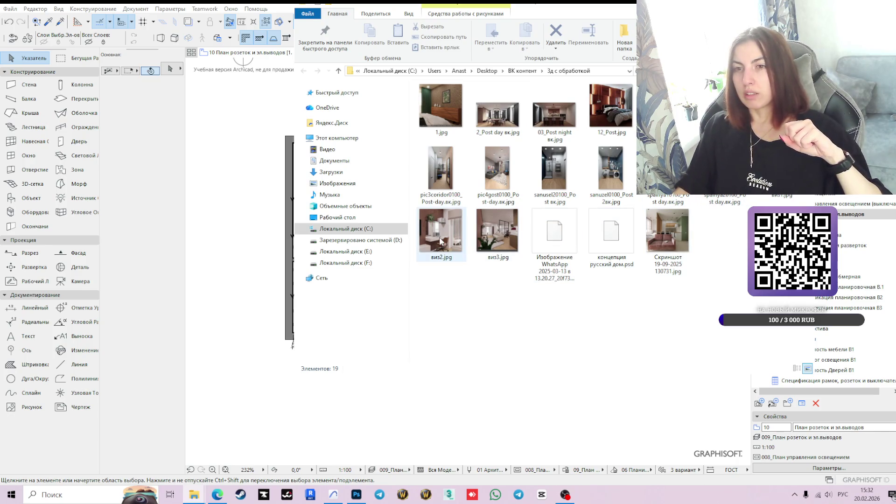
mouse_move(441, 241)
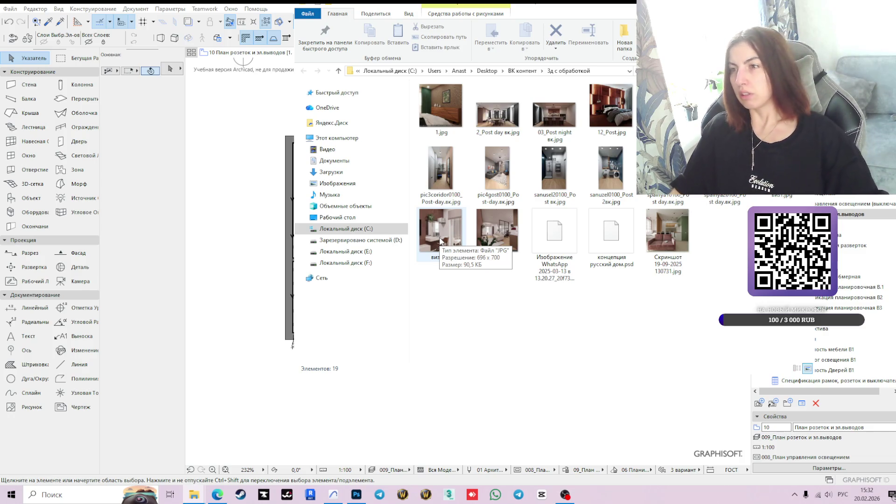
double_click(449, 234)
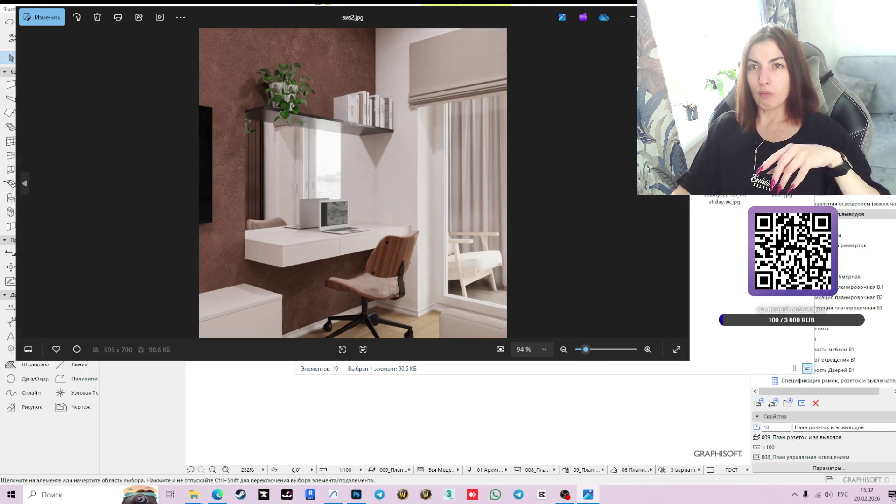
Close виз2.jpg, view виз3.jpg briefly full screen, then close the viewer
drag(444, 20, 506, 64)
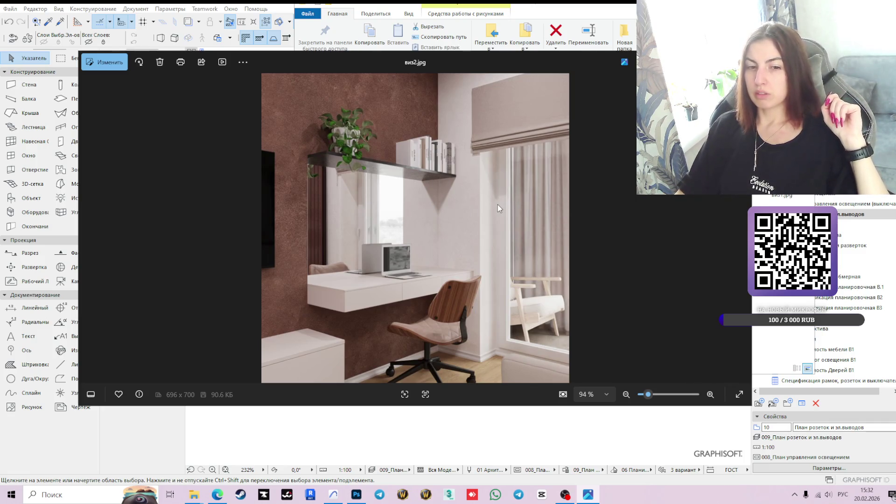
key(Escape)
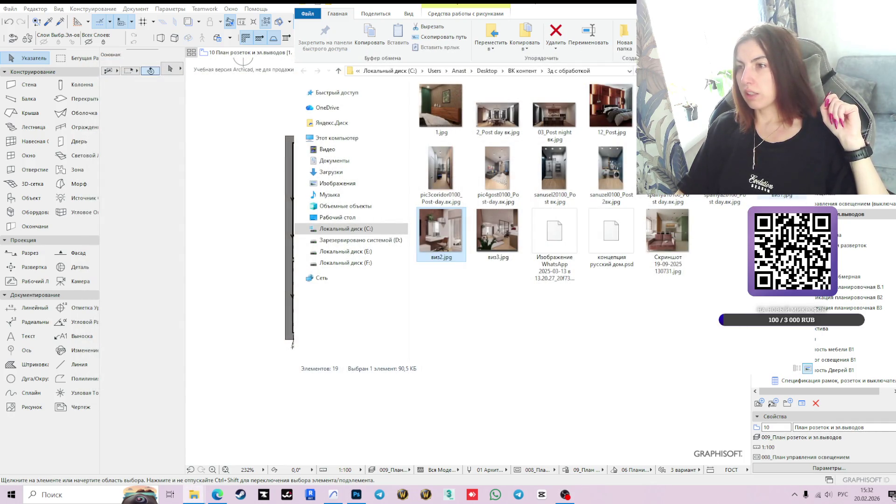
double_click(504, 234)
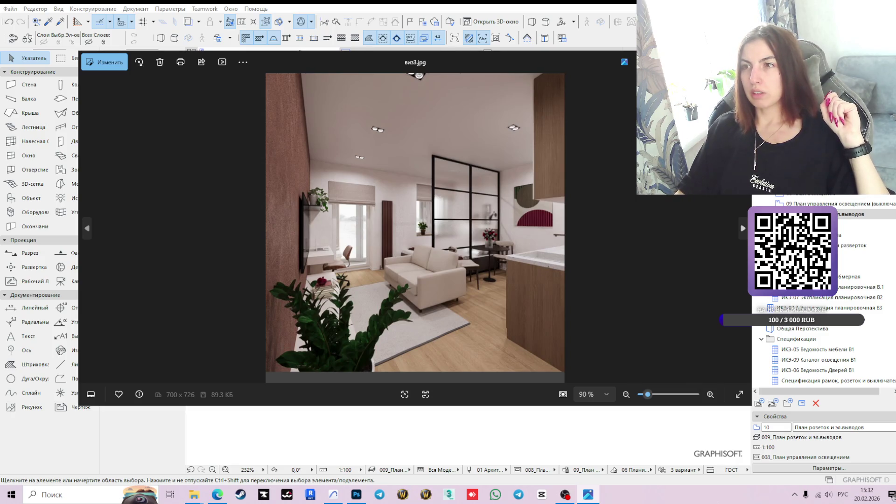
key(F11)
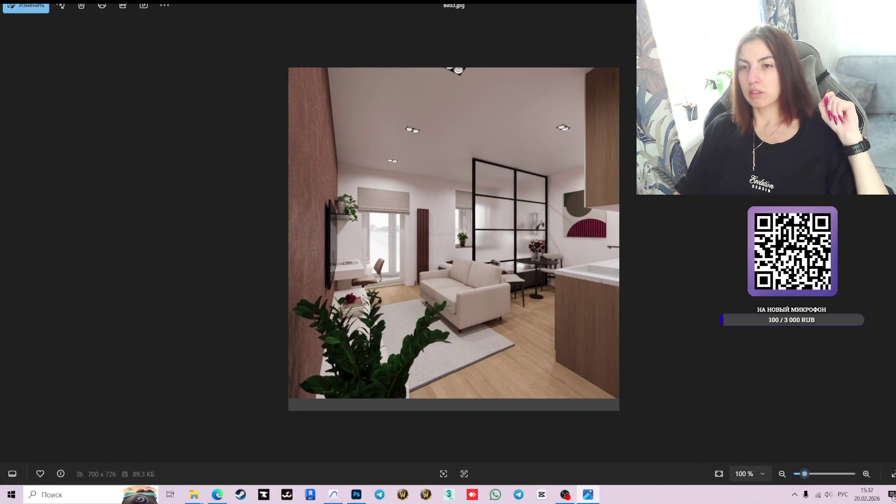
key(F11)
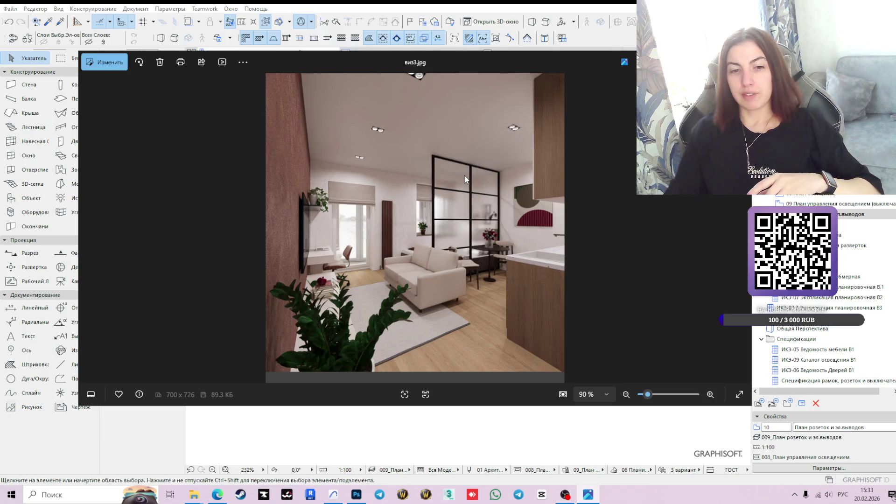
key(Escape)
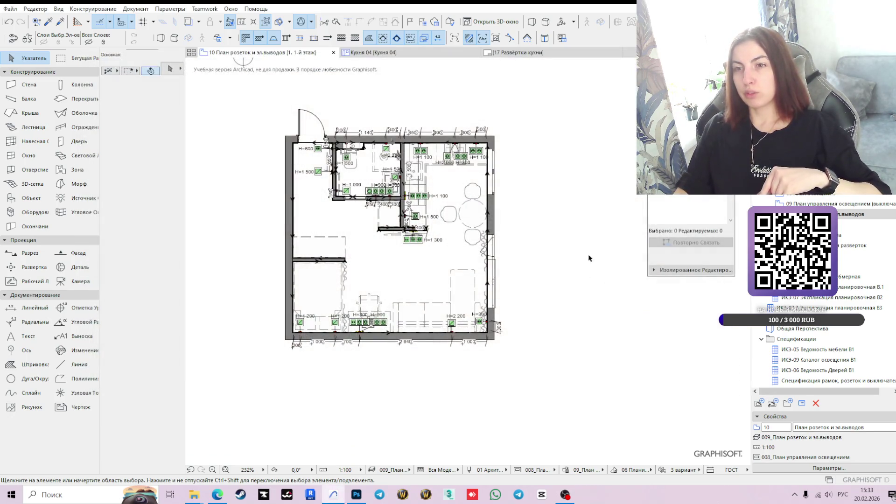
Return to the 3д с обработкой folder window and view the виз1.jpg studio render
mouse_move(199, 498)
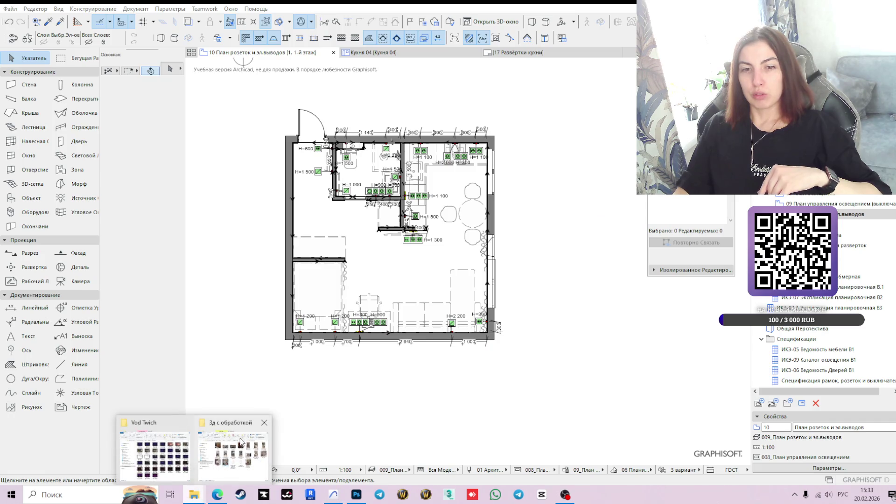
click(240, 442)
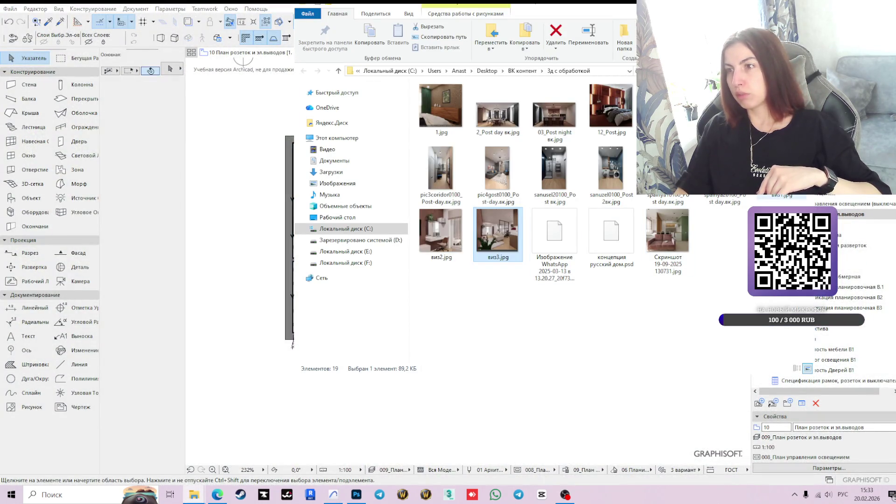
double_click(780, 192)
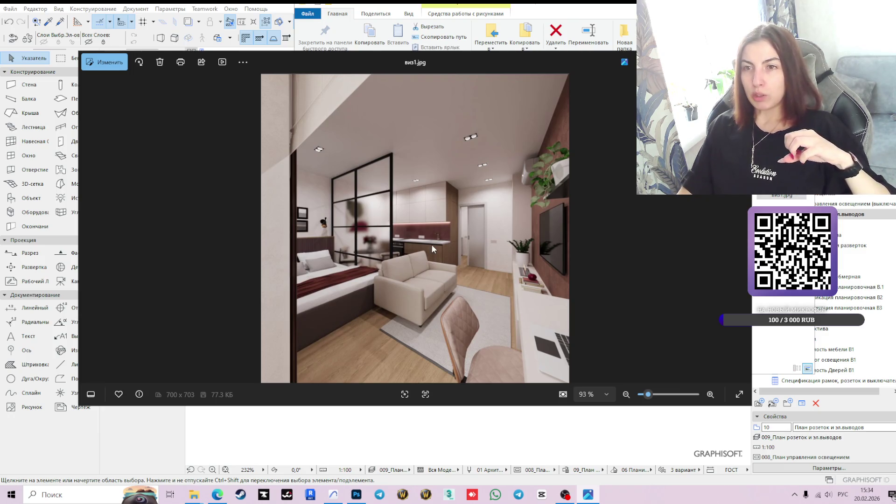
scroll(510, 291, up, 5)
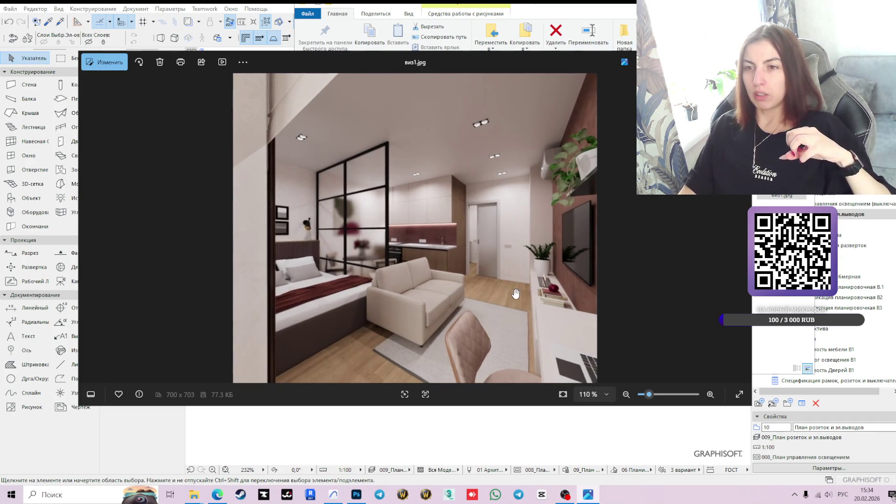
scroll(510, 291, down, 2)
scroll(510, 290, down, 2)
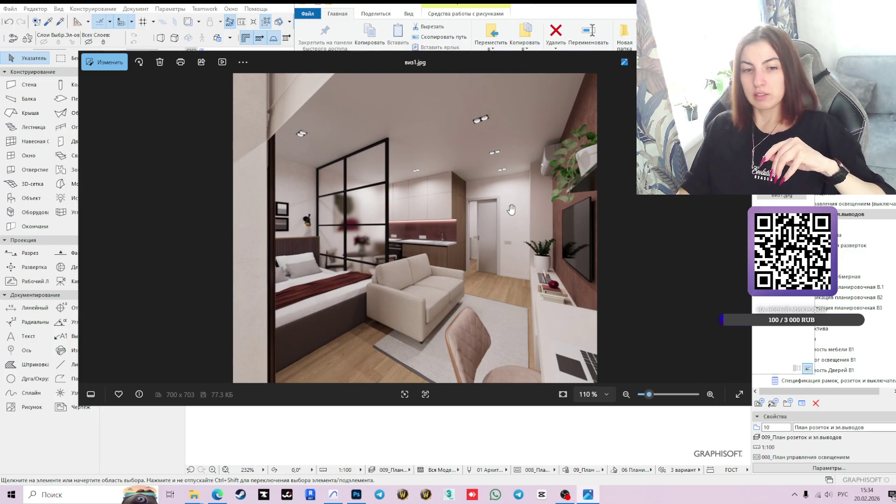
drag(510, 57, 467, 55)
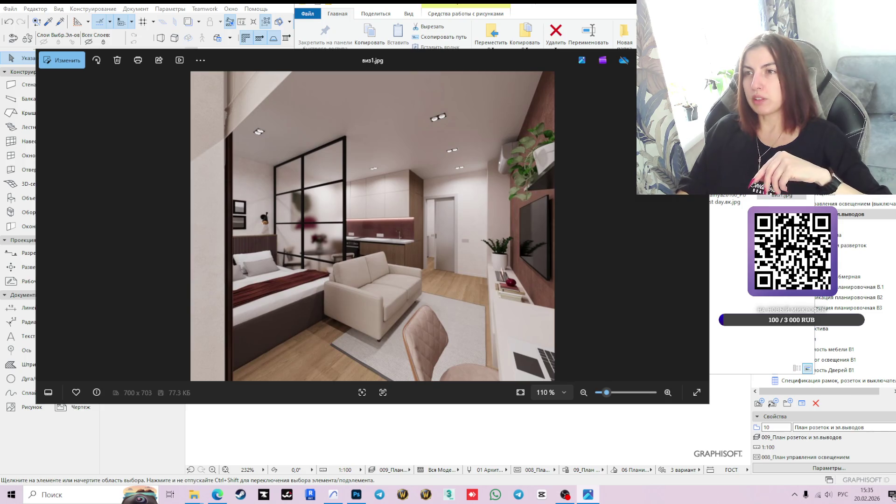
drag(536, 61, 552, 56)
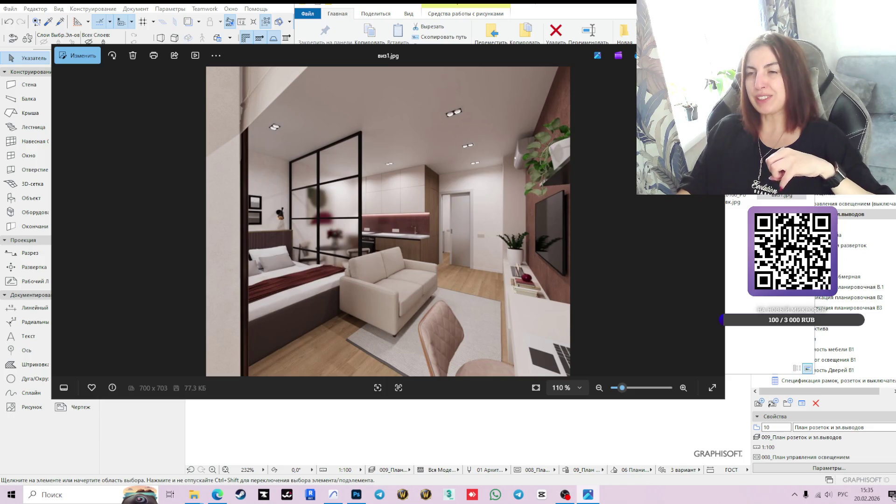
Select Скриншот 19-09-2025 130731.jpg, then cycle windows until the 3д с обработкой folder is in front
key(alt+Tab)
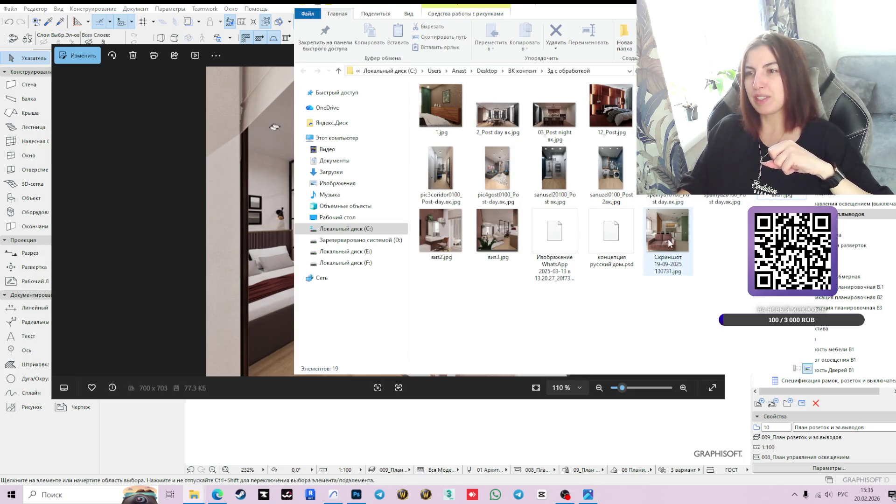
click(670, 242)
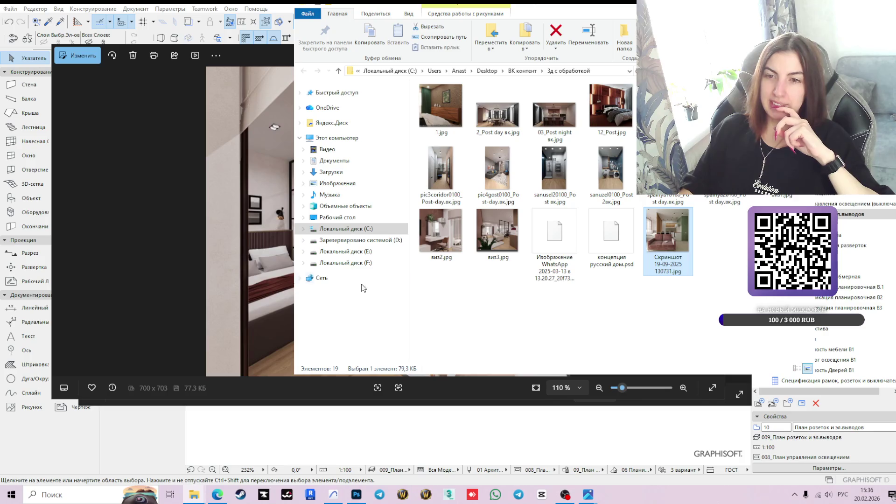
key(alt+Tab)
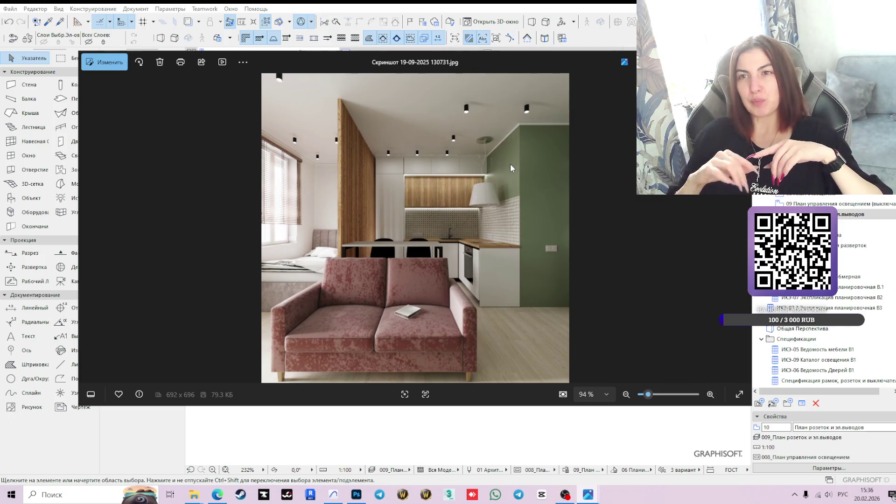
click(333, 494)
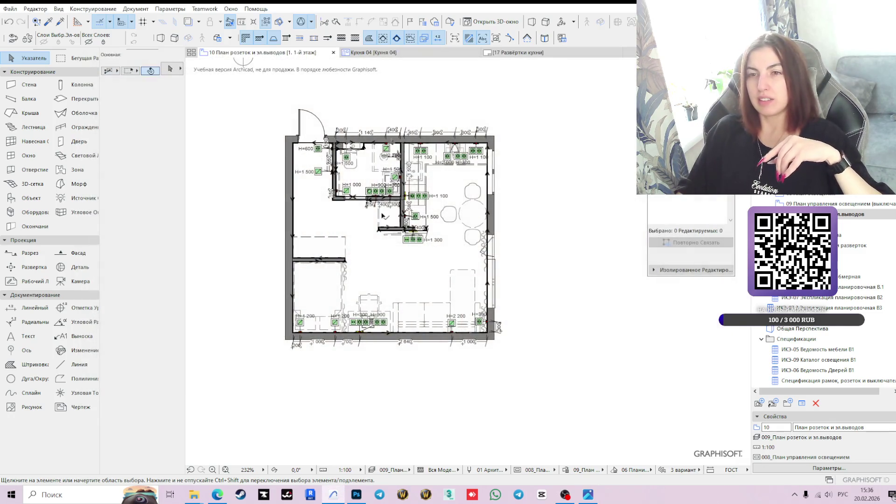
click(586, 497)
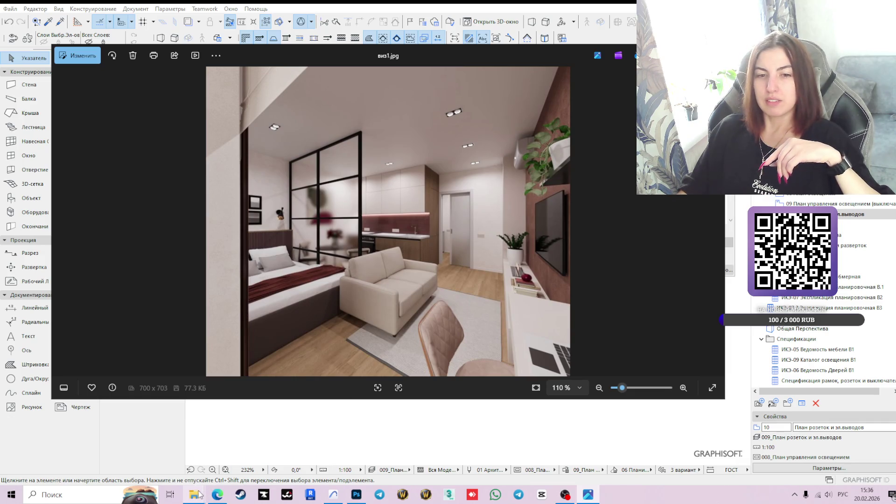
mouse_move(194, 494)
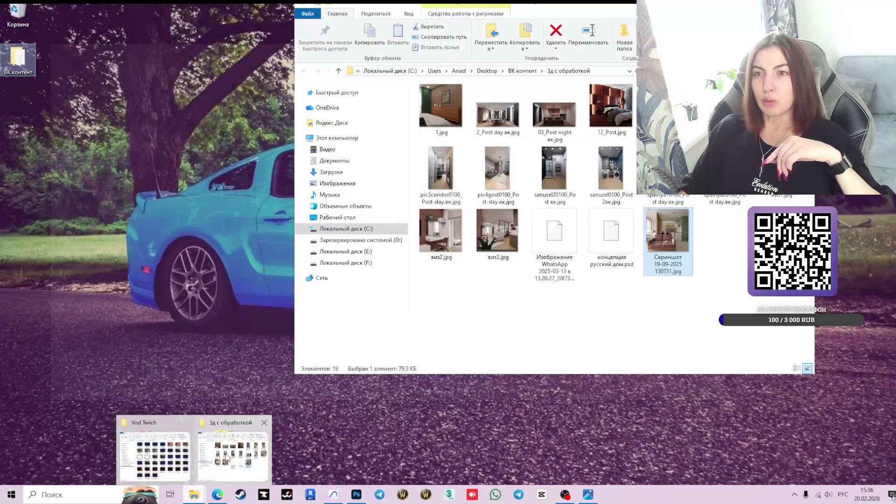
click(227, 459)
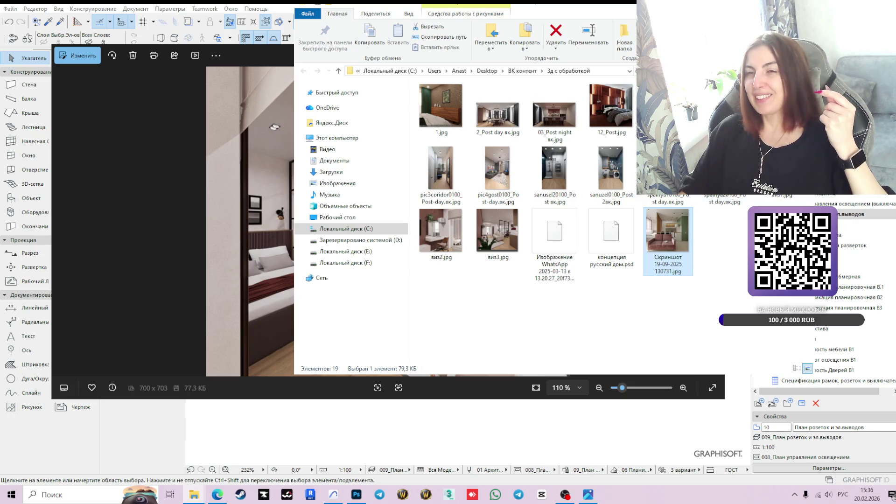
Switch to the Photos window still showing виз1.jpg
key(alt+Tab)
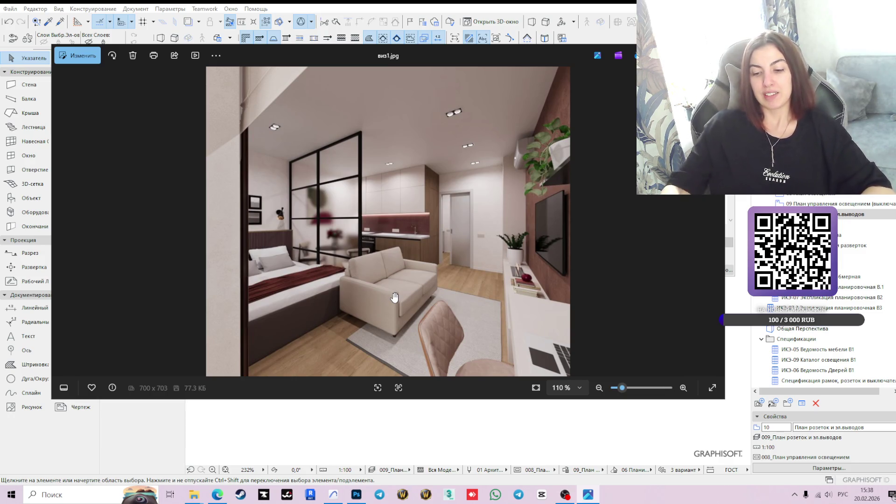
key(XF86AudioLowerVolume)
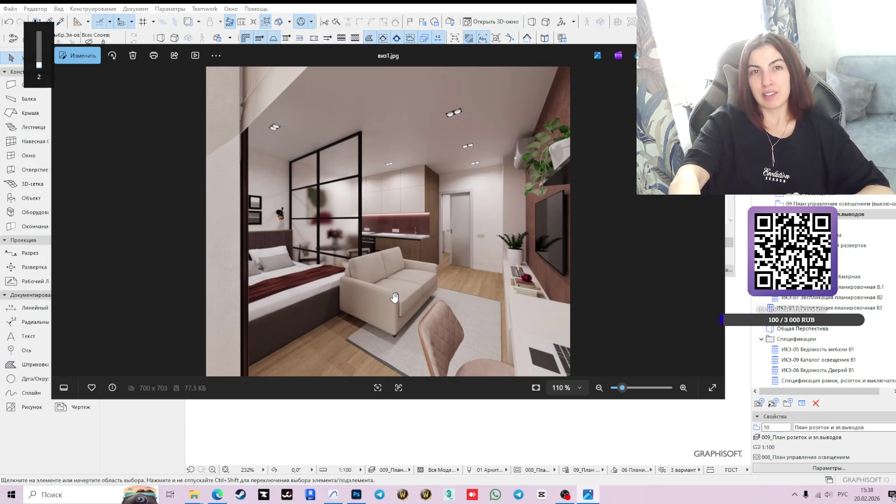
key(XF86AudioPlay)
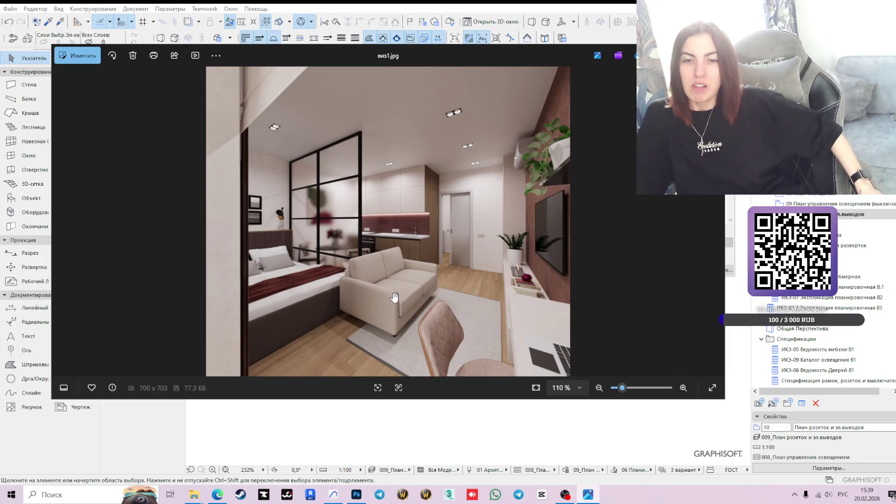
mouse_move(564, 494)
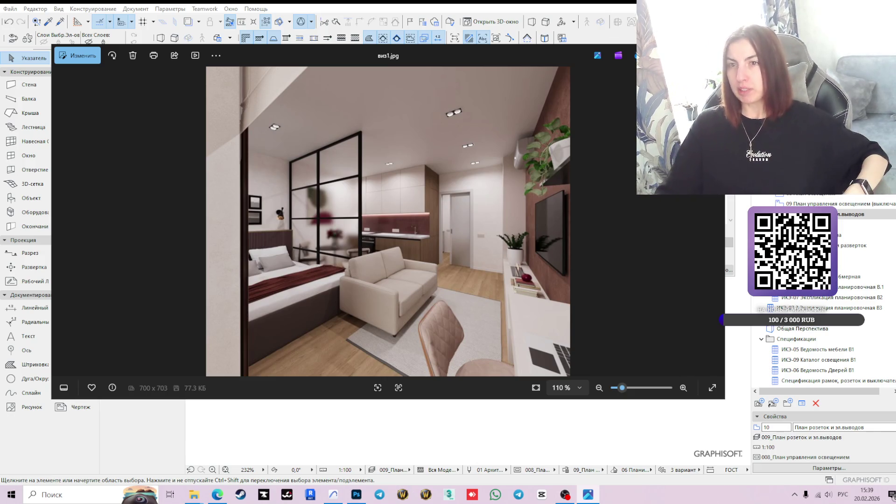
click(334, 495)
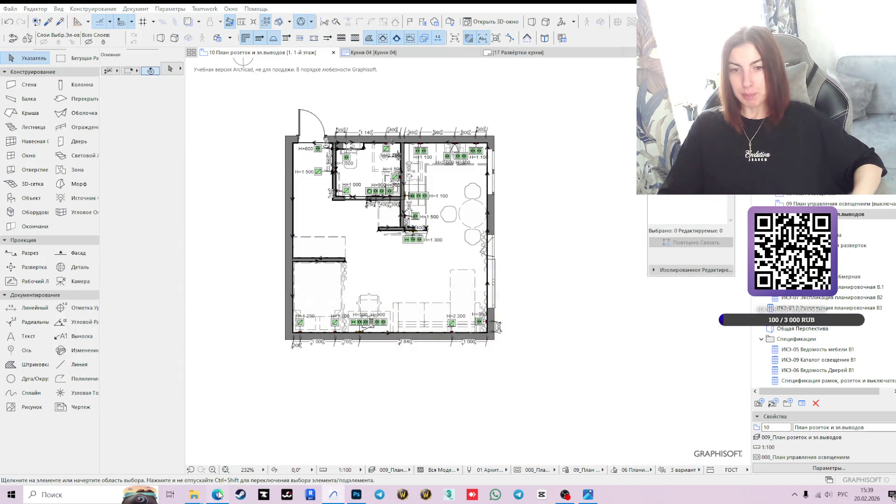
Check the blank Photoshop artboard, then select the 'светло зеленый интерьер' query in Pinterest's search box
click(218, 495)
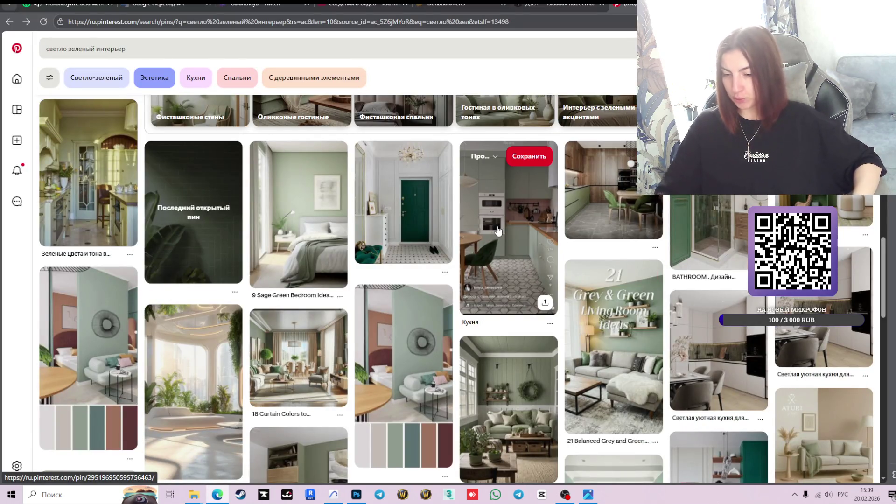
scroll(412, 259, up, 8)
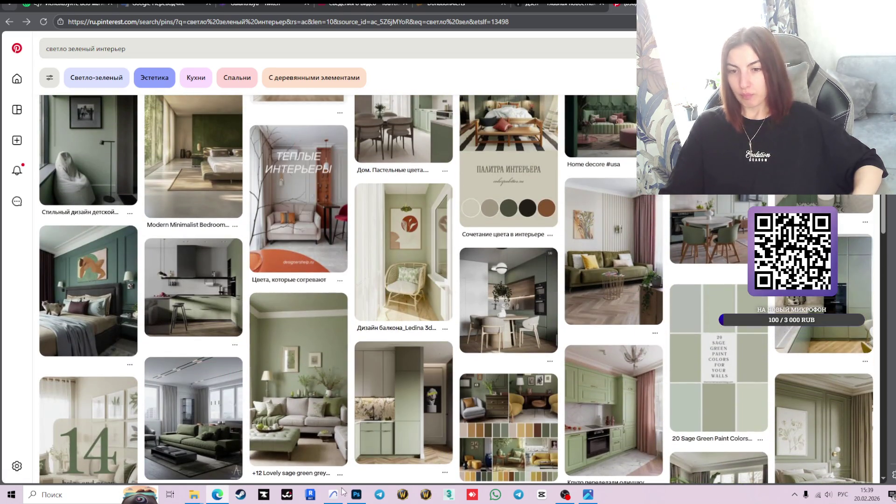
click(356, 494)
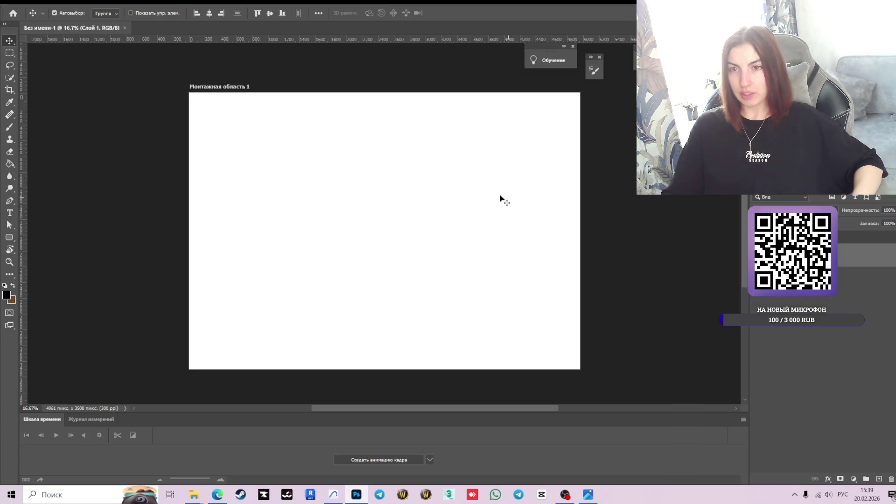
click(218, 495)
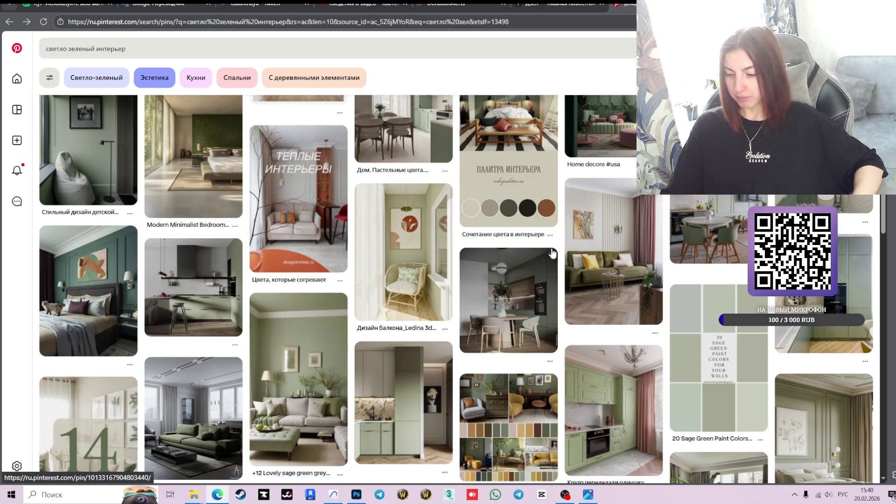
click(135, 48)
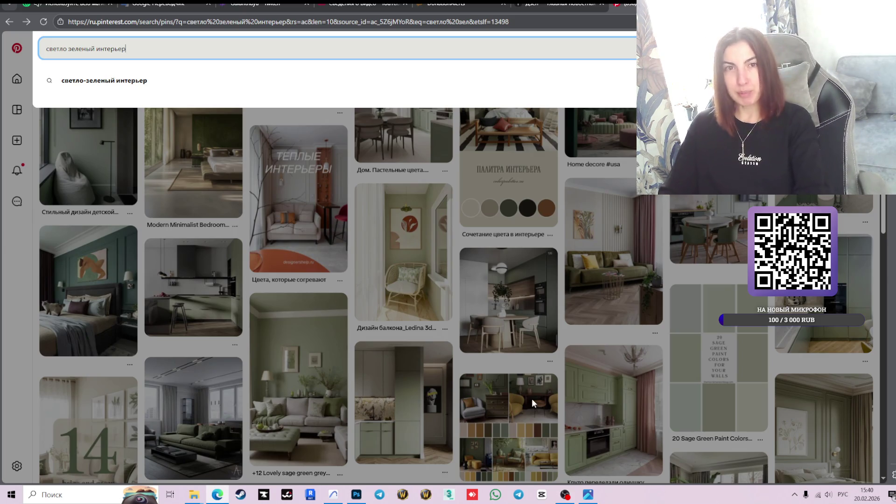
drag(136, 47, 34, 52)
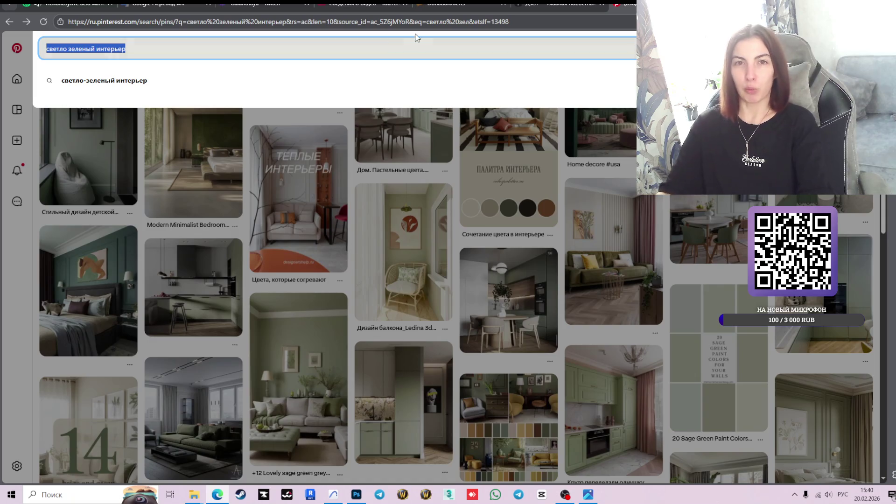
click(172, 206)
Scroll the light-green interior pins and open the 'Эко-дизайн интерьера в оттенках зеленого' pin
scroll(575, 293, up, 5)
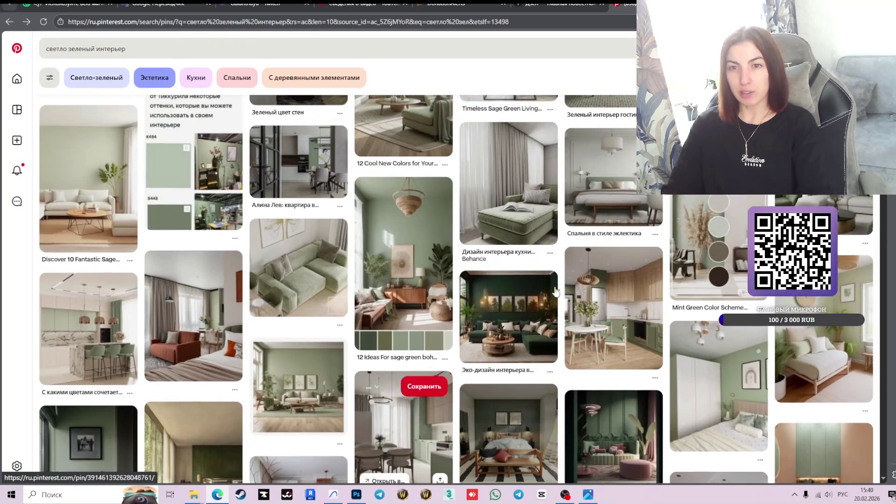
scroll(575, 294, up, 4)
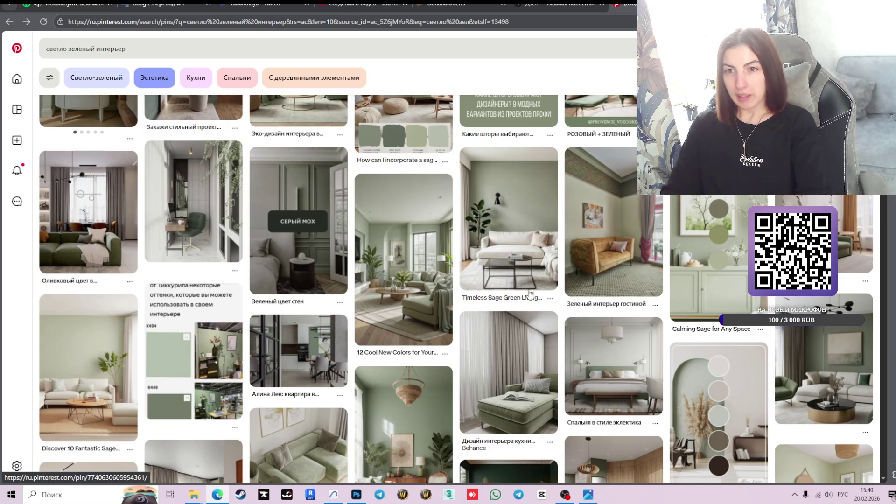
scroll(565, 294, up, 3)
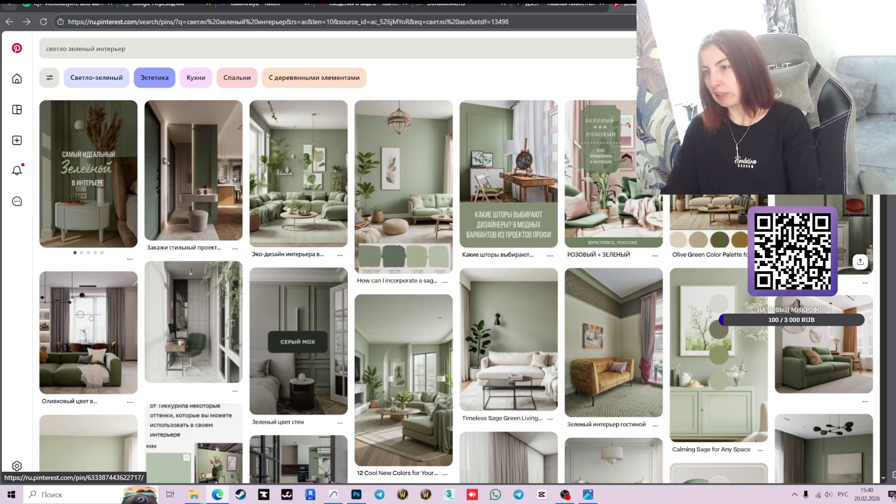
scroll(710, 288, down, 2)
scroll(711, 287, down, 1)
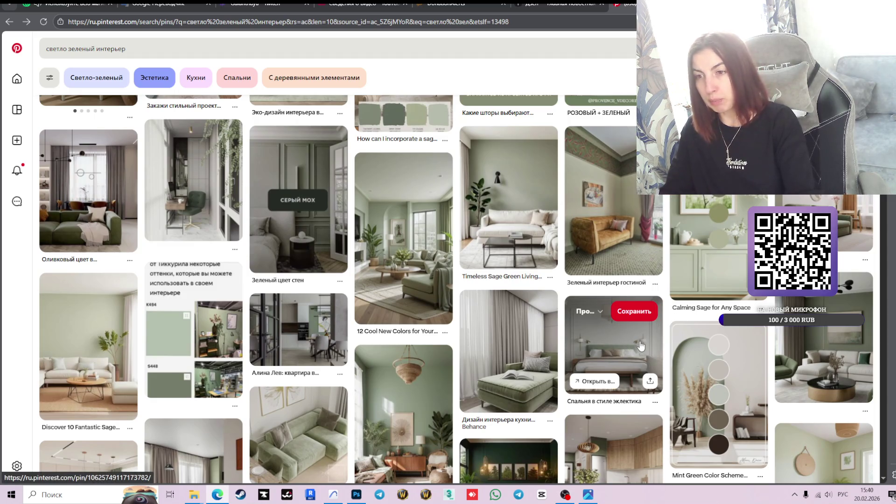
scroll(524, 303, down, 5)
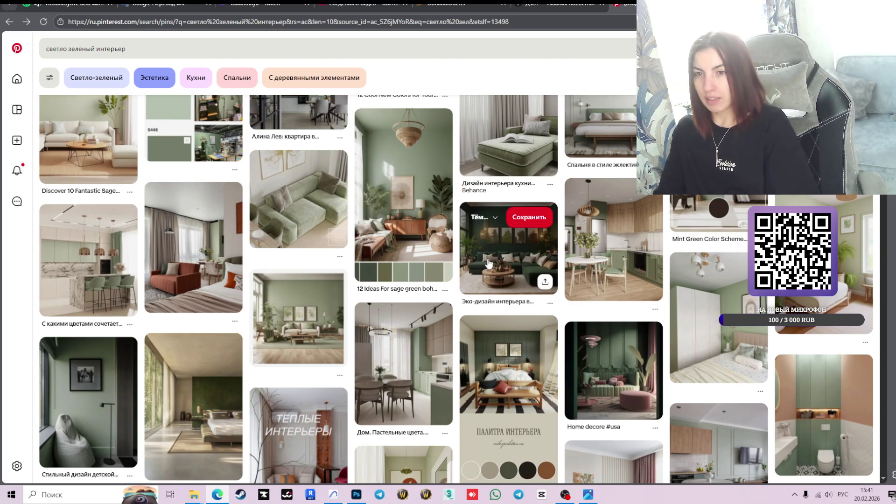
click(503, 239)
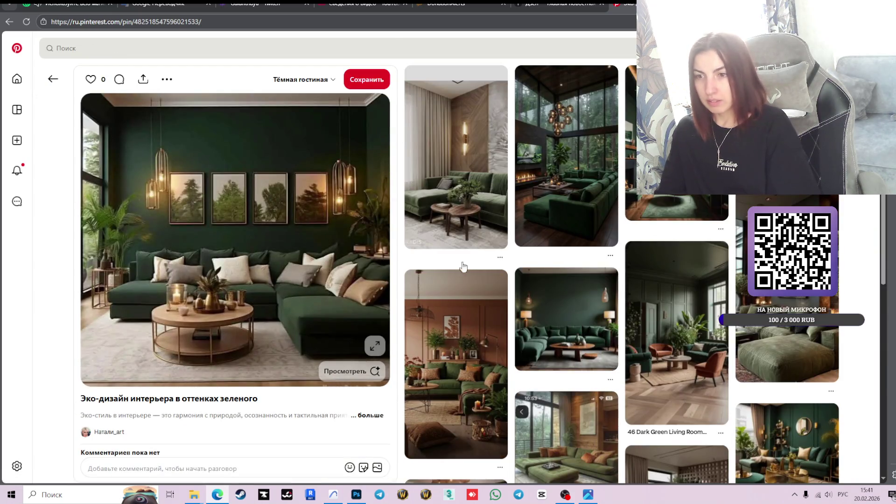
Open the related dark-green sofa living-room pin, then go back to the светло зеленый интерьер results
click(576, 322)
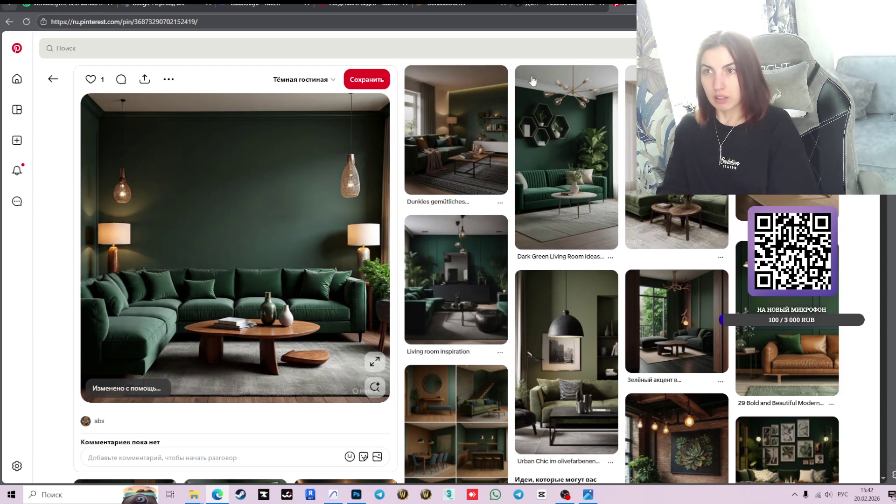
click(55, 80)
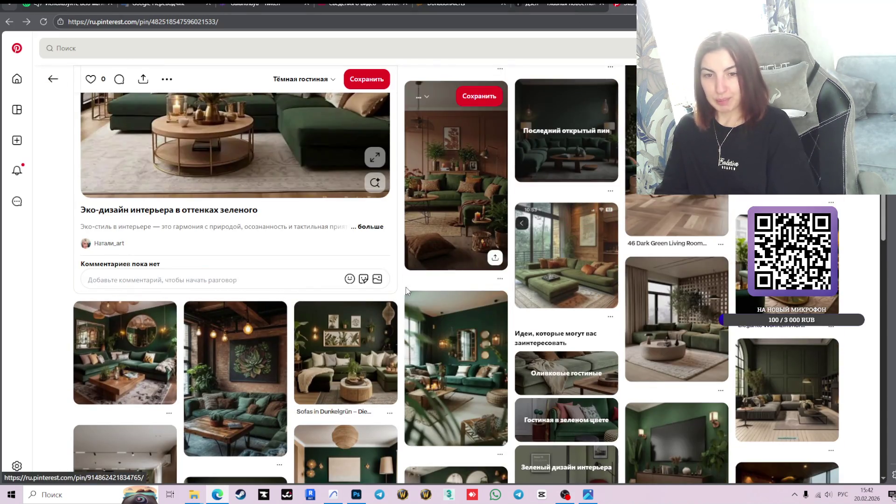
scroll(467, 280, up, 4)
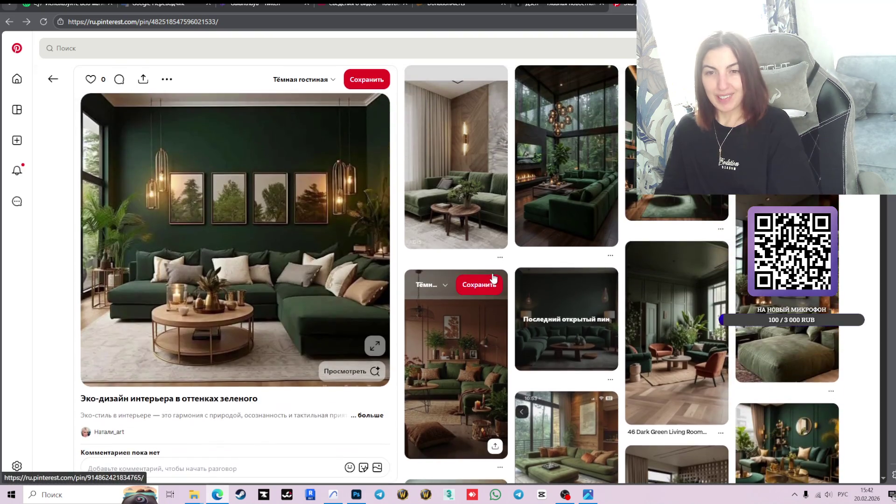
click(62, 85)
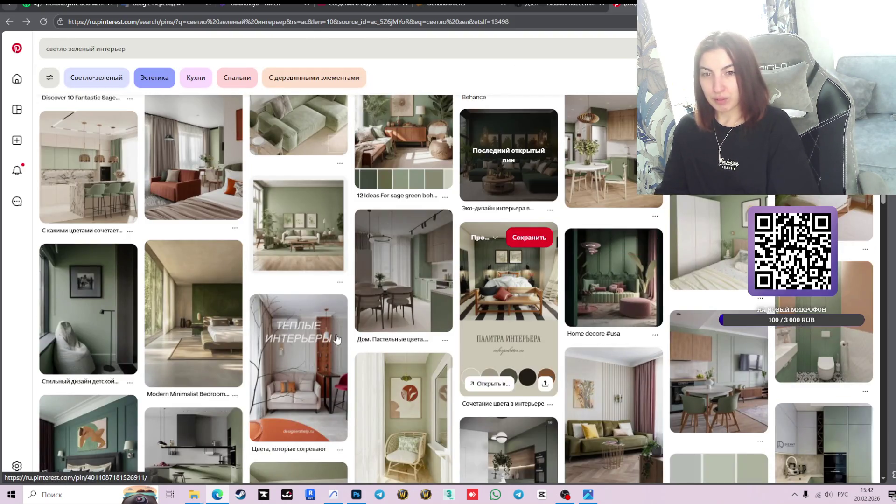
scroll(487, 263, down, 2)
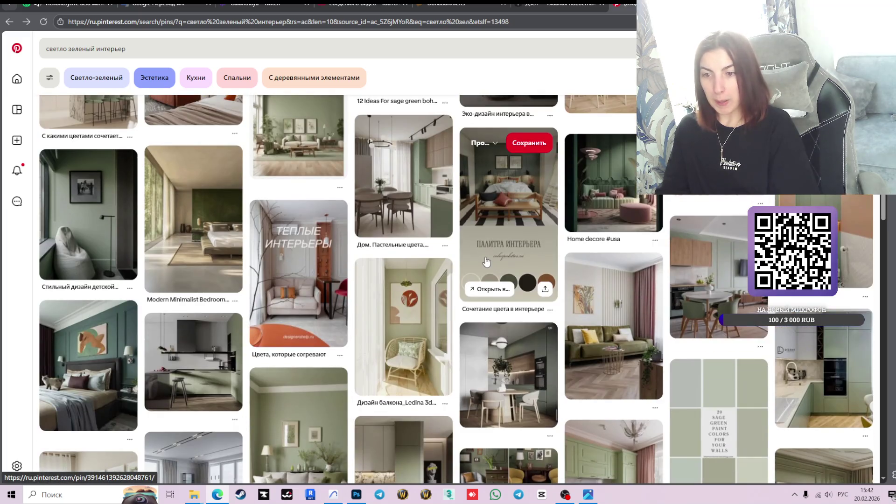
scroll(487, 261, down, 4)
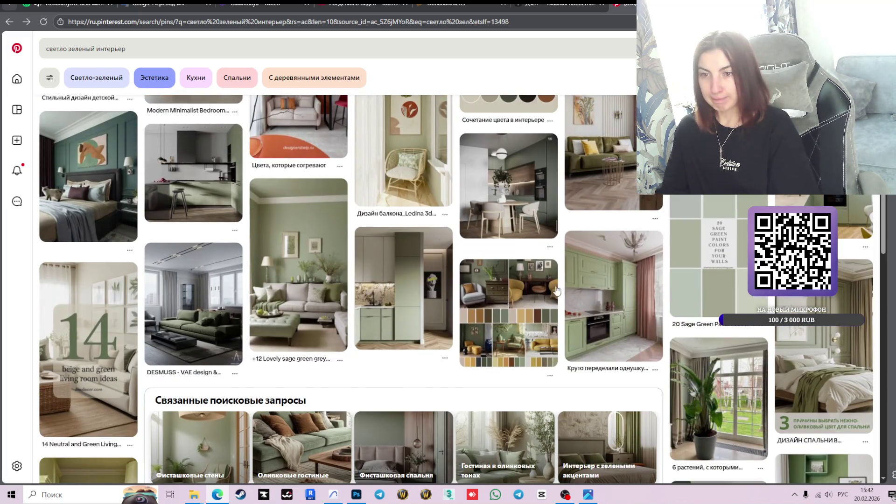
scroll(560, 294, down, 2)
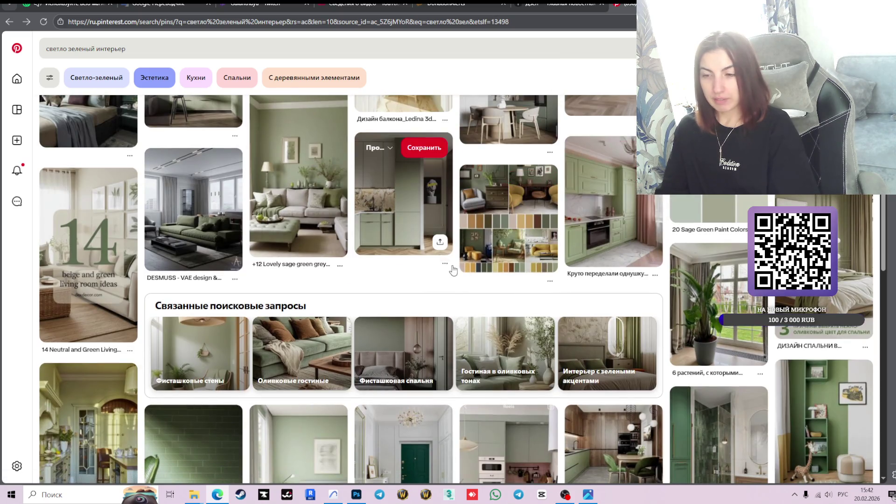
scroll(453, 268, down, 3)
scroll(453, 268, down, 1)
scroll(452, 268, down, 3)
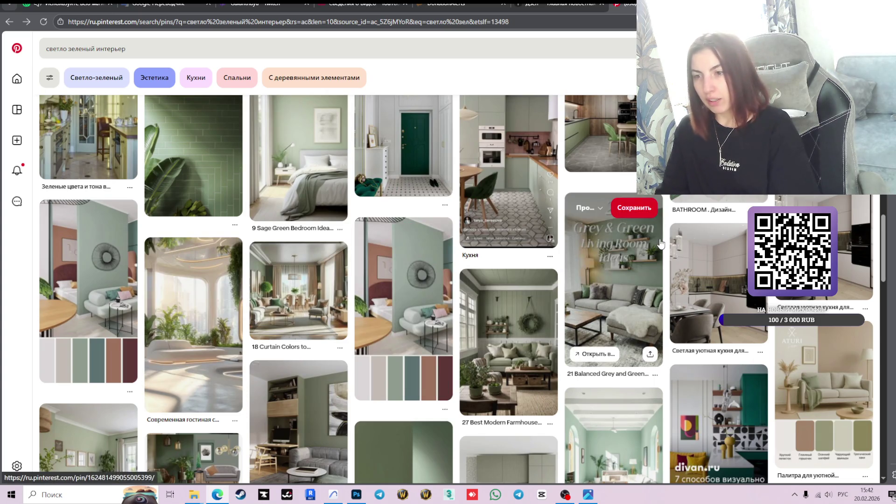
scroll(660, 241, down, 3)
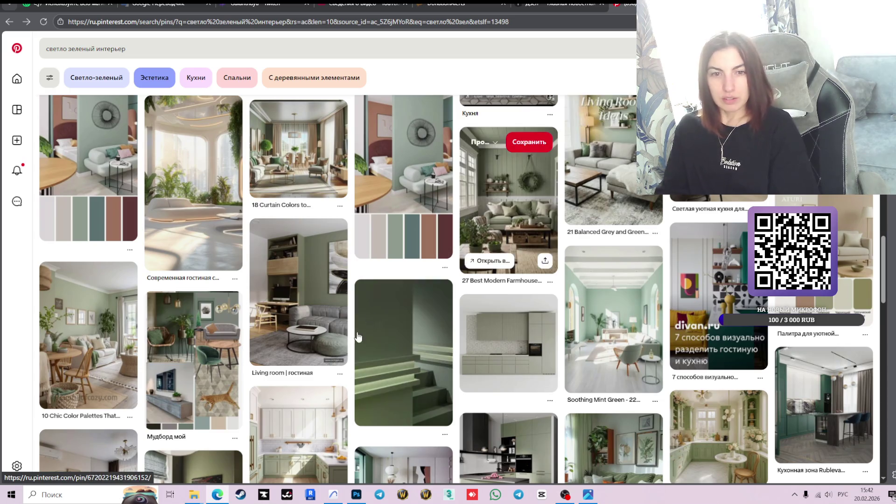
scroll(582, 276, down, 4)
scroll(582, 277, down, 3)
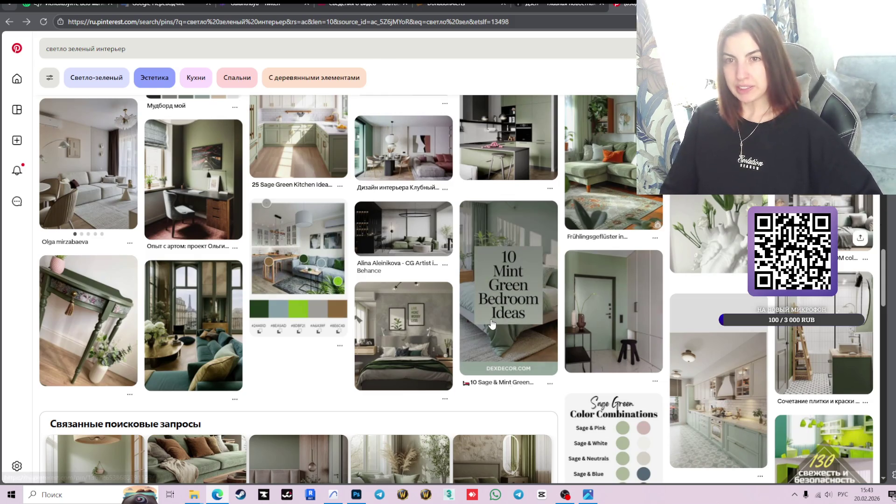
mouse_move(492, 323)
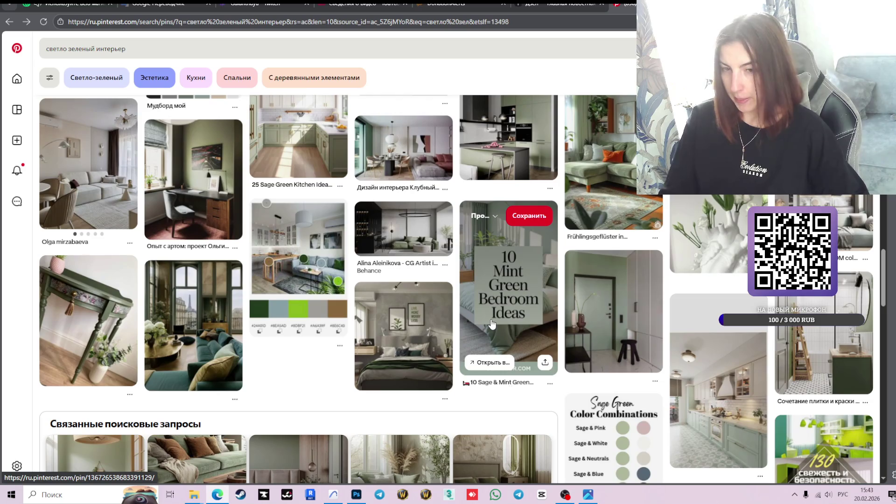
scroll(575, 254, down, 3)
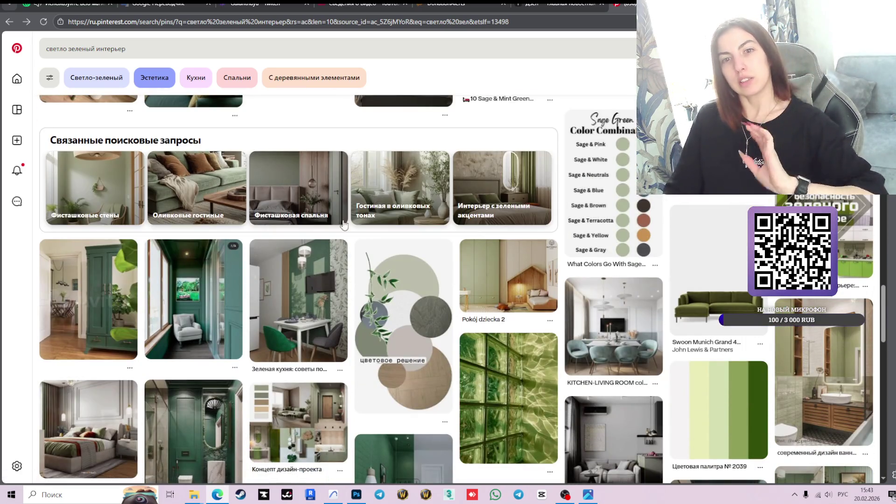
scroll(523, 299, down, 2)
scroll(524, 299, down, 1)
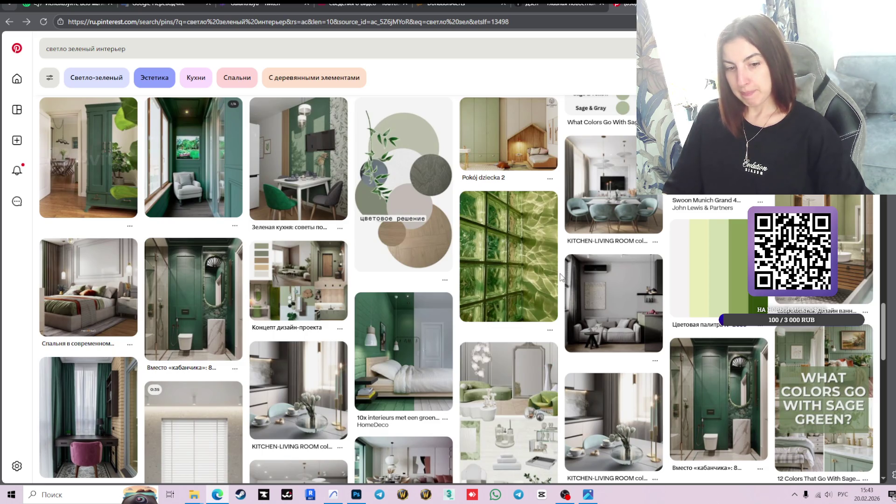
mouse_move(544, 281)
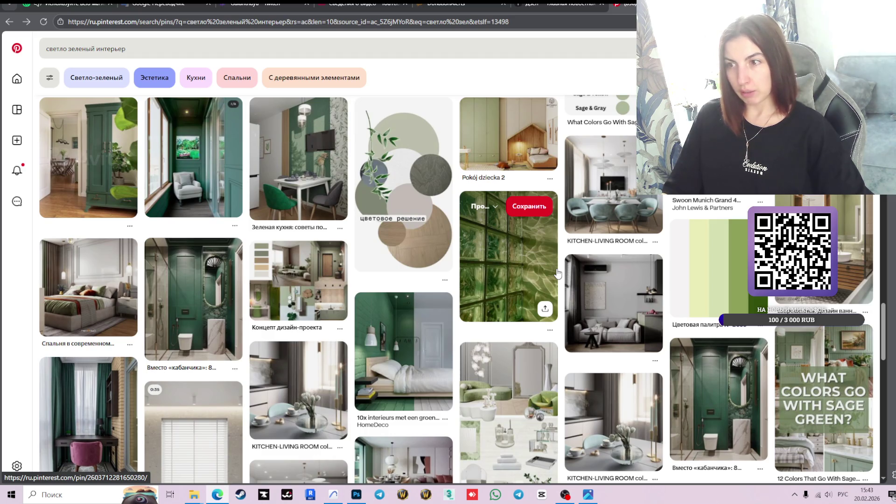
scroll(525, 290, down, 3)
scroll(524, 290, down, 2)
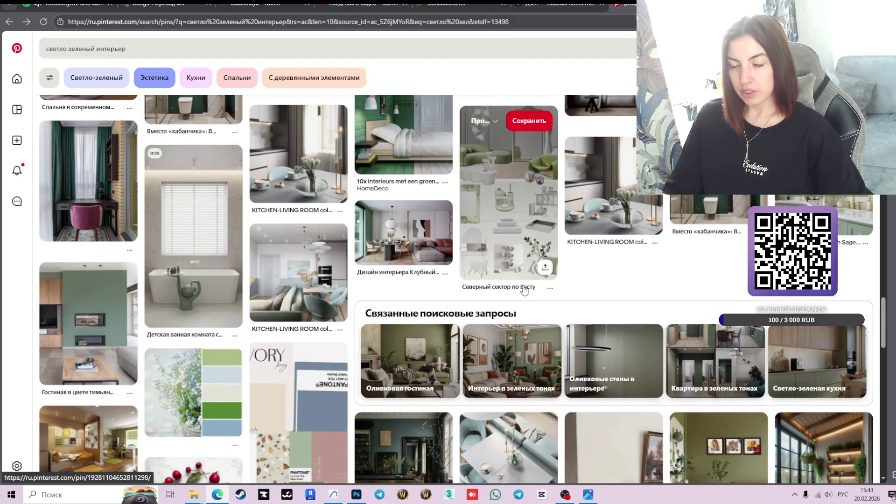
scroll(524, 290, down, 3)
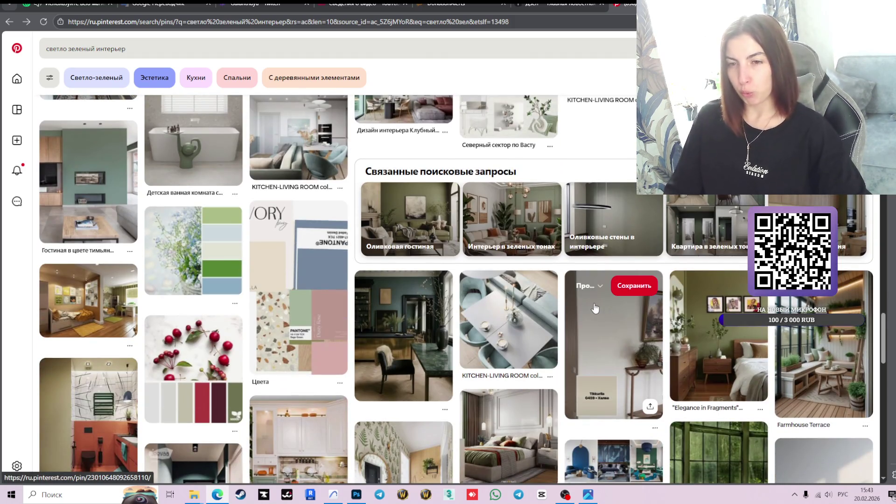
scroll(595, 308, down, 5)
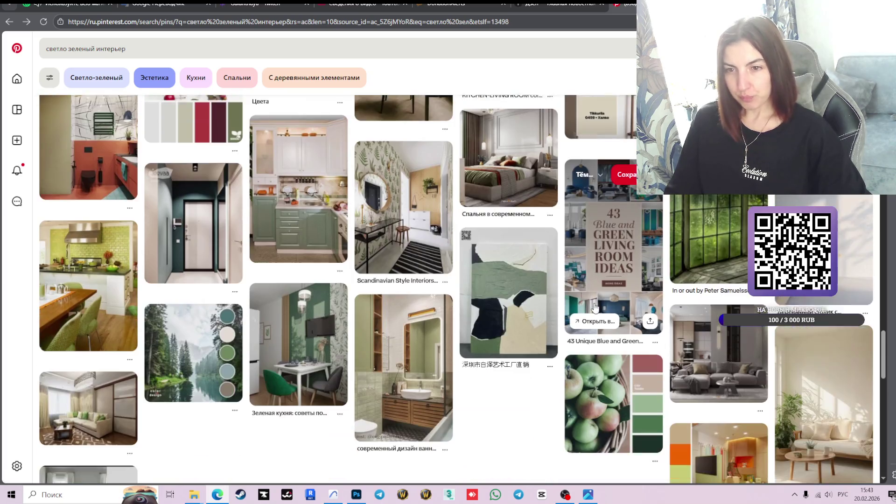
click(403, 205)
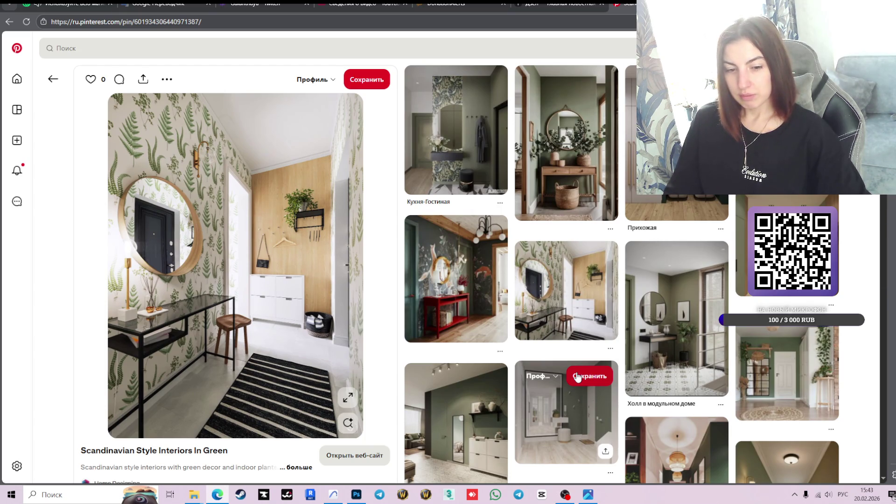
Scroll through the fern-hallway pin's related ideas, such as 'Dreamy Sage Green Hallway' and 'Cozy hallway'
scroll(467, 261, down, 3)
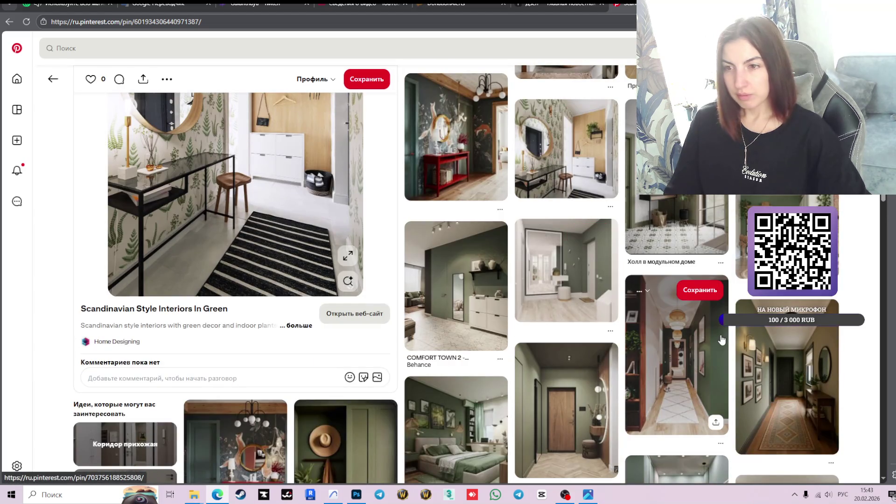
scroll(722, 339, down, 4)
scroll(714, 280, down, 3)
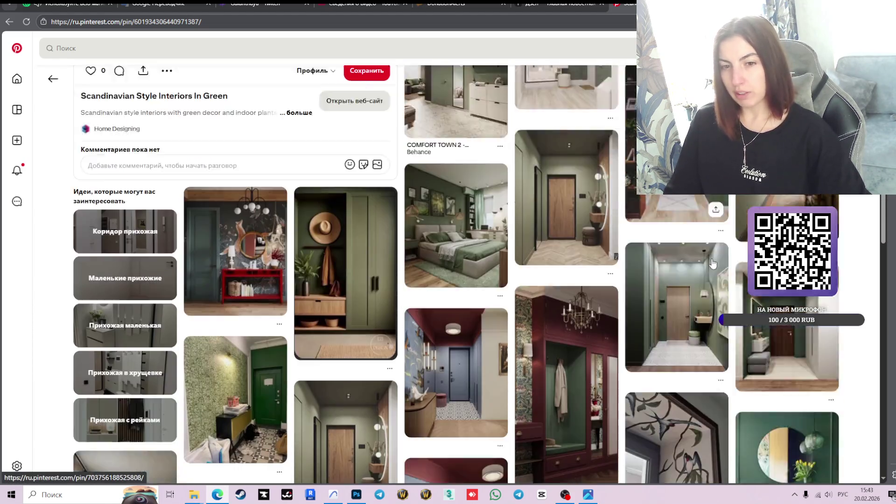
scroll(713, 264, down, 3)
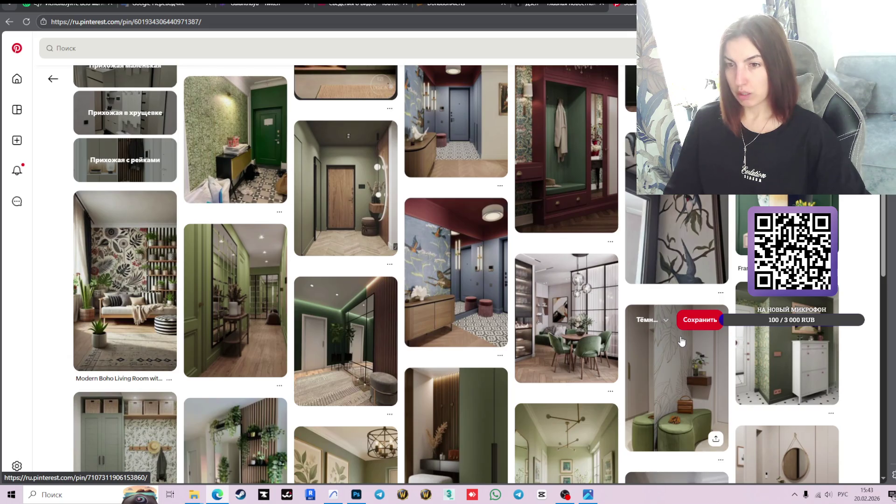
scroll(682, 341, down, 3)
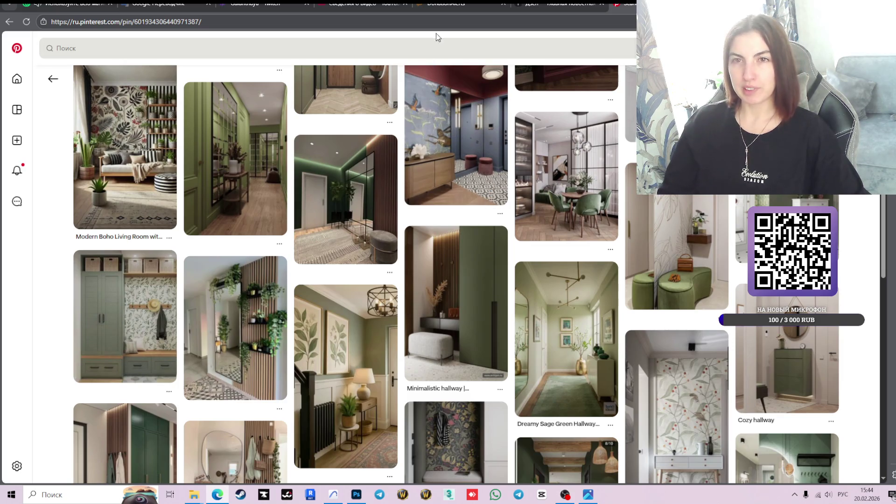
scroll(577, 327, down, 3)
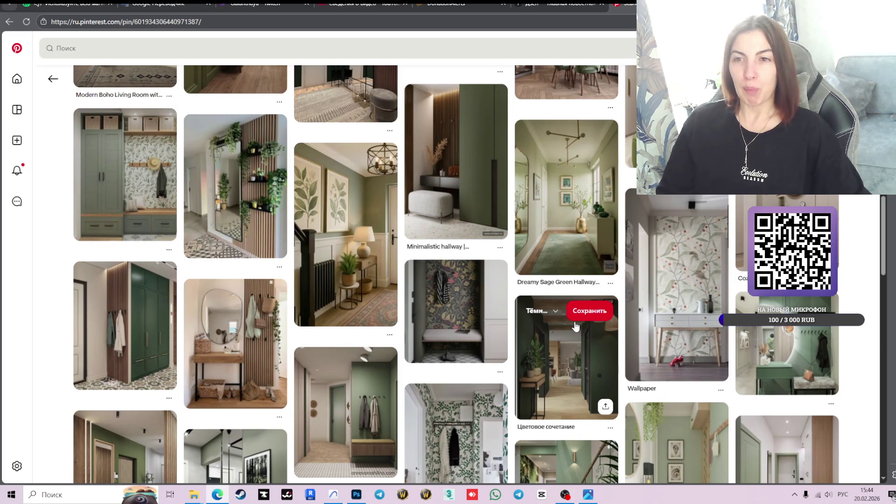
scroll(576, 327, down, 1)
scroll(574, 324, down, 2)
scroll(567, 320, down, 5)
scroll(559, 312, down, 4)
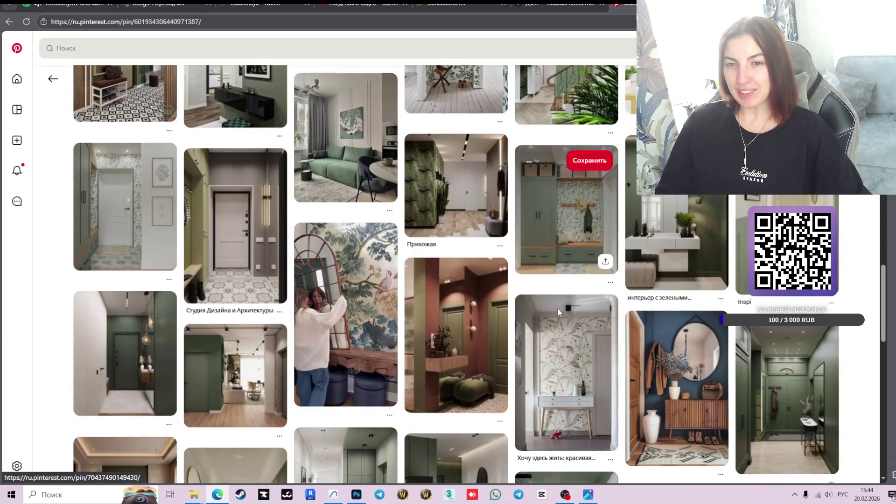
scroll(558, 312, down, 4)
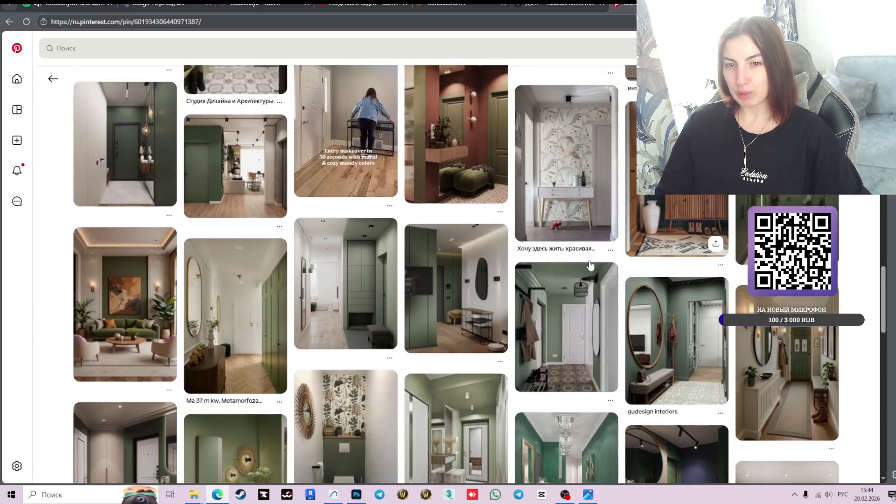
scroll(591, 263, down, 3)
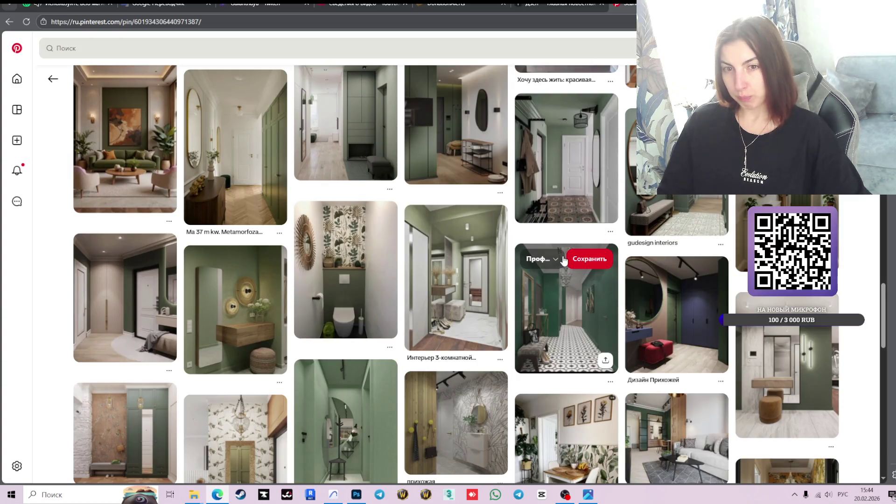
scroll(564, 261, down, 2)
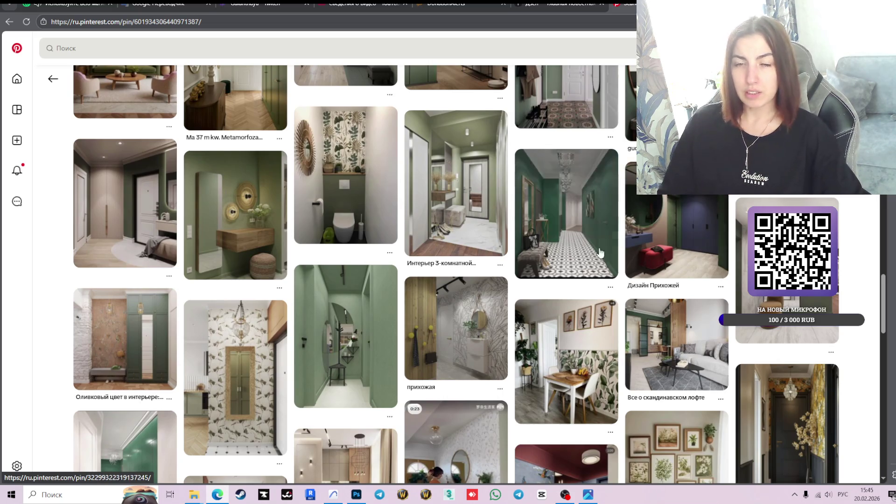
scroll(642, 312, down, 5)
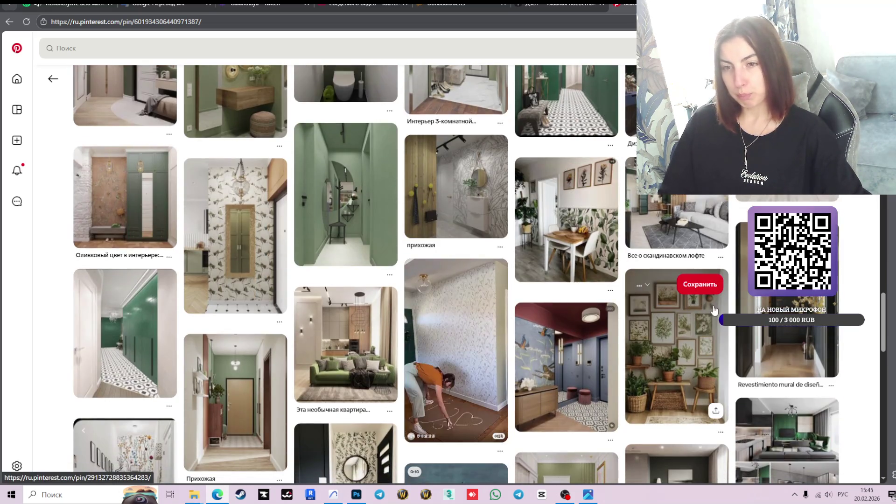
scroll(677, 312, down, 2)
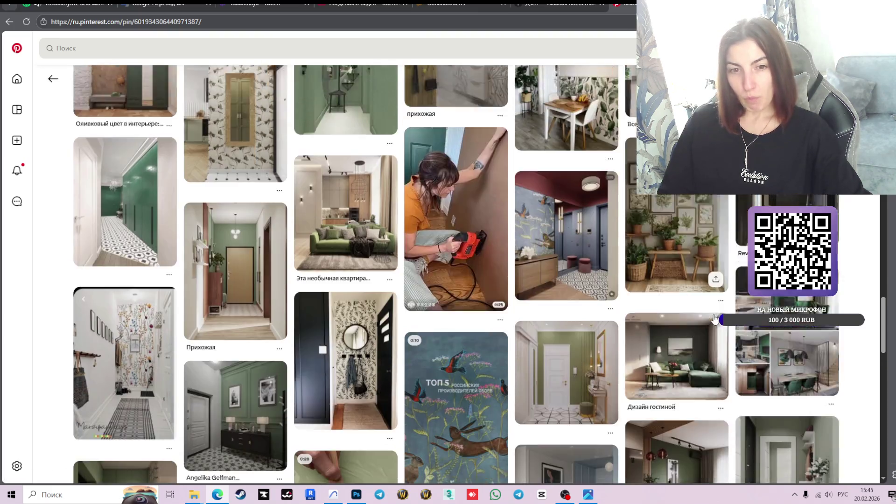
scroll(641, 345, down, 3)
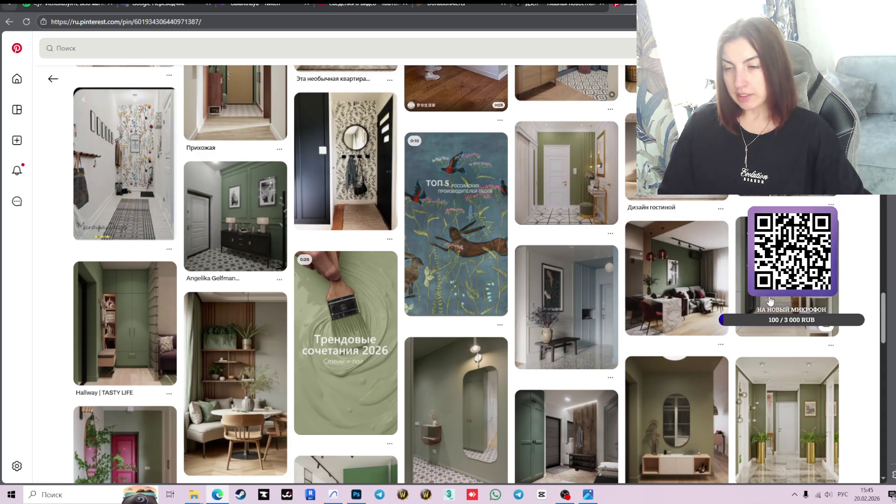
scroll(793, 327, down, 3)
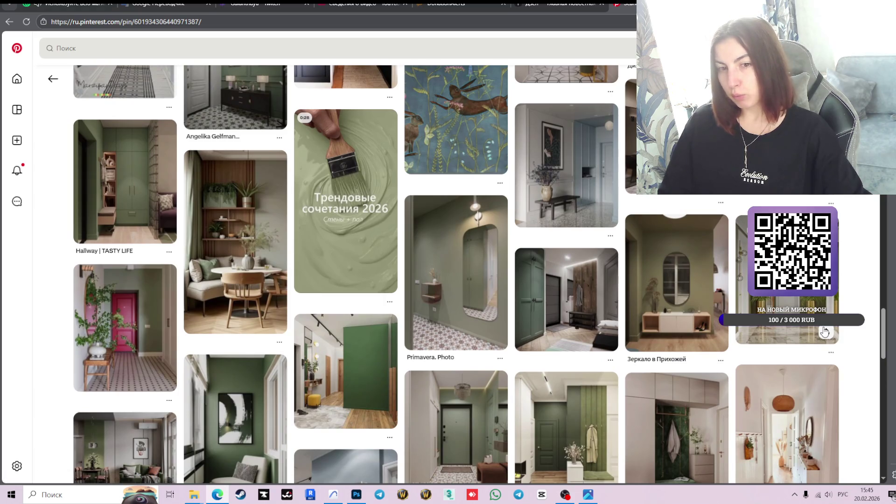
scroll(824, 331, down, 3)
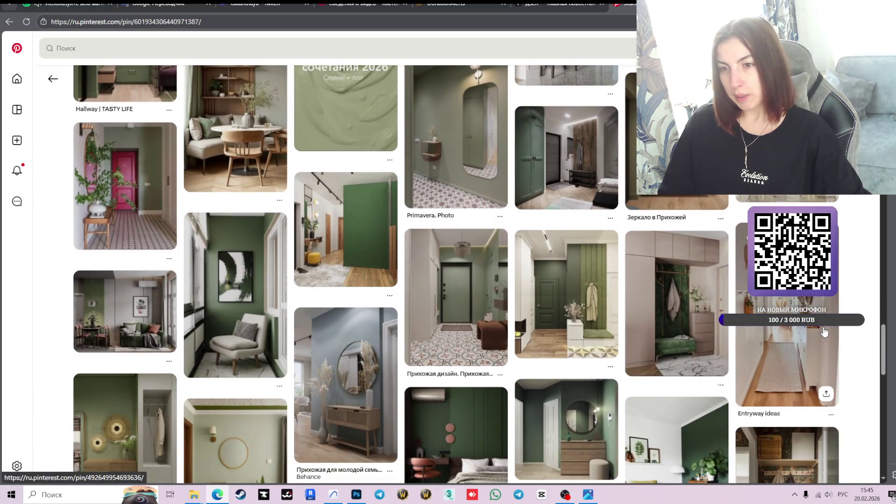
scroll(825, 332, down, 1)
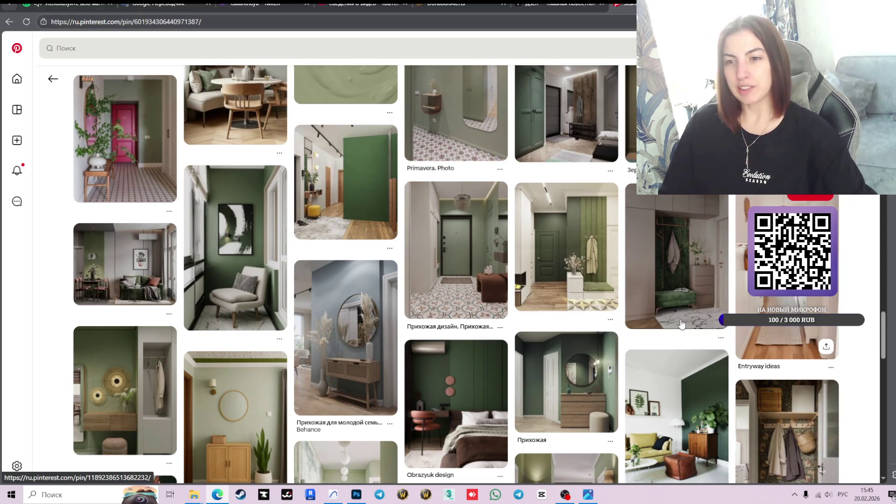
scroll(682, 324, down, 3)
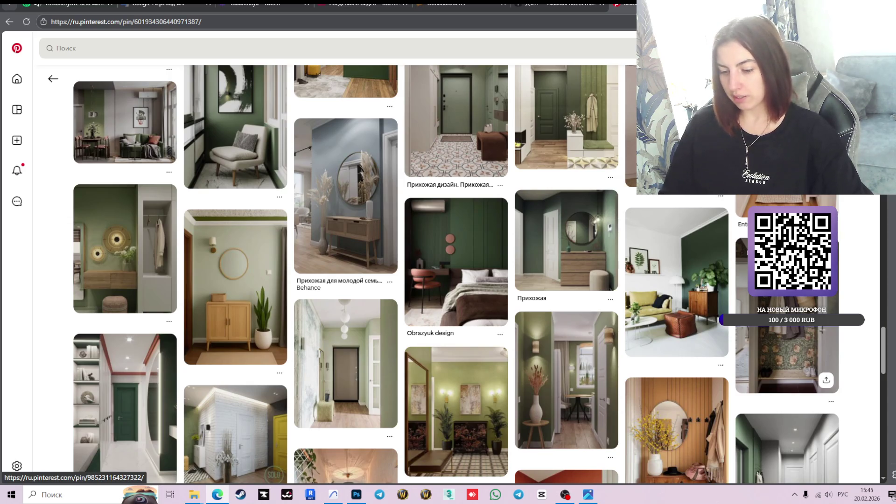
scroll(448, 276, down, 4)
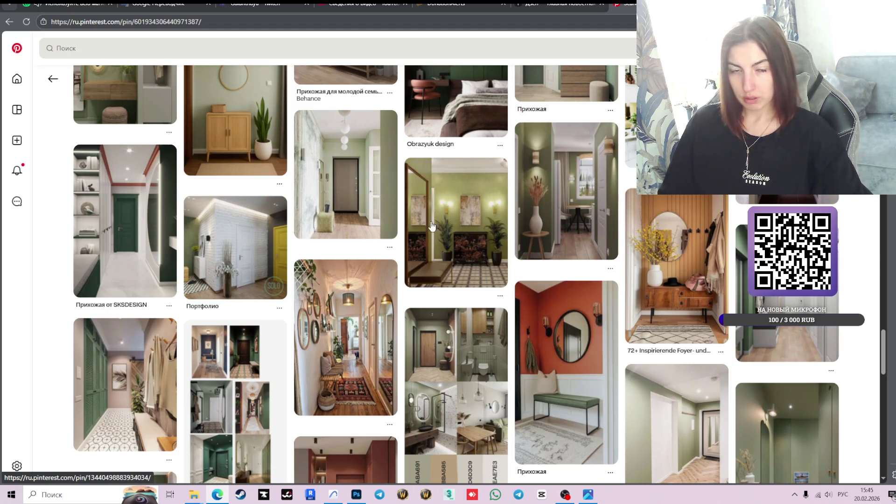
Rerun the recent светло зеленый интерьер search and open the sage-green tiled wall pin
click(79, 52)
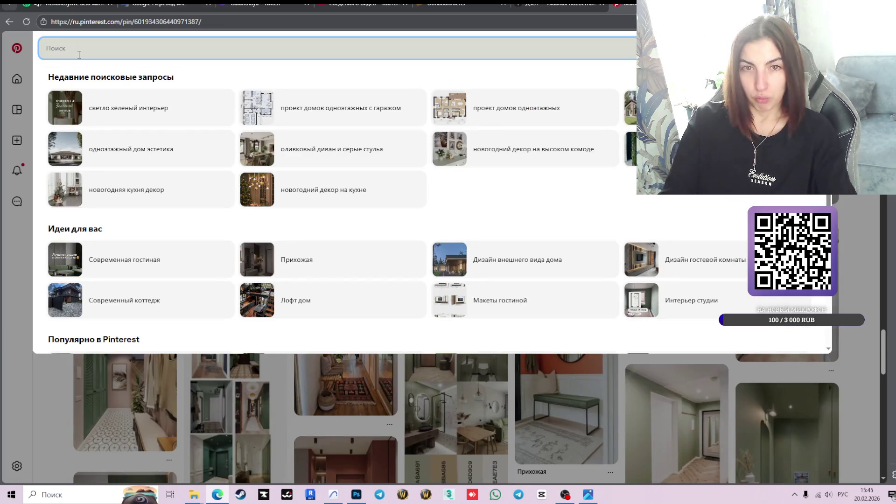
click(122, 108)
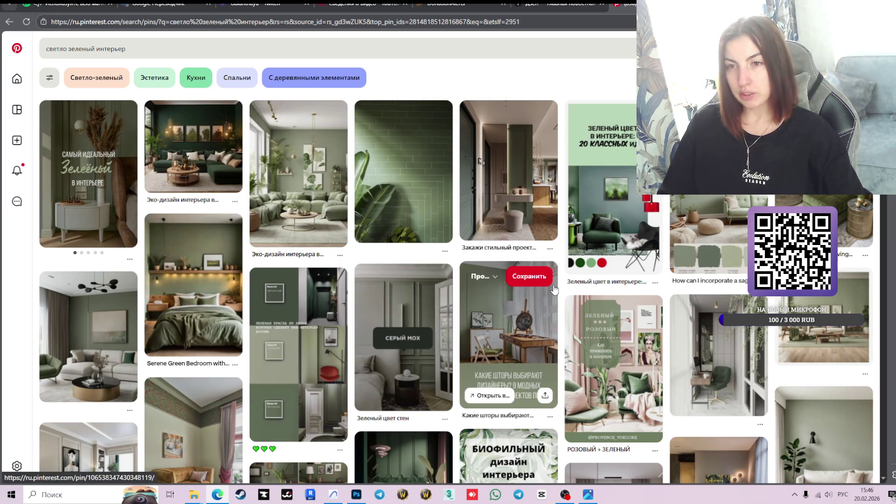
click(413, 175)
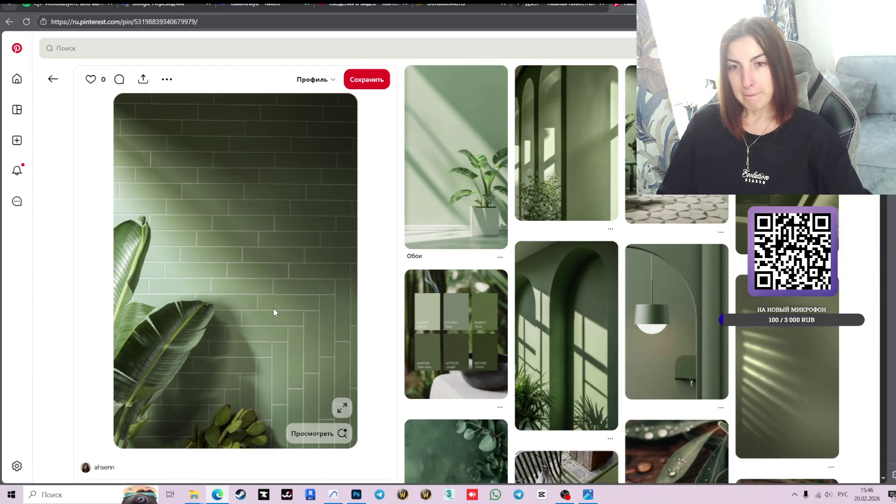
Copy a screenshot of the enlarged sage-green tiled wall image, then bring up the Photoshop artboard
click(343, 408)
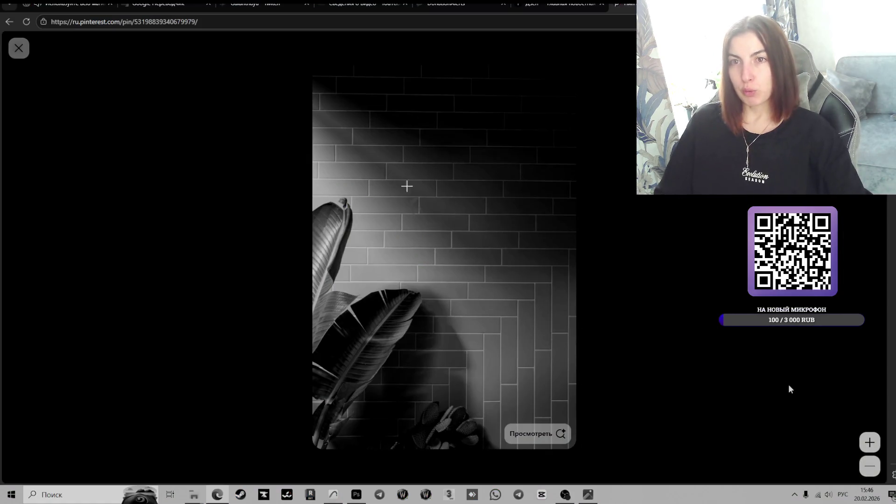
drag(316, 76, 567, 419)
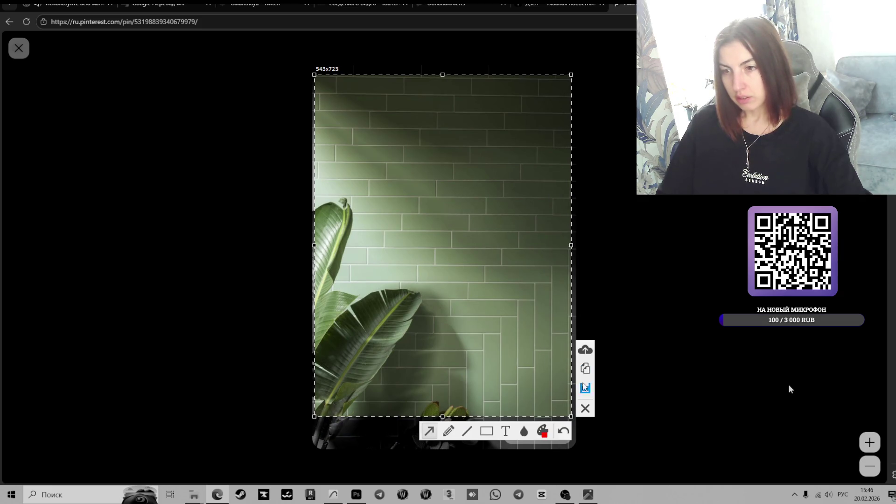
click(586, 378)
click(333, 495)
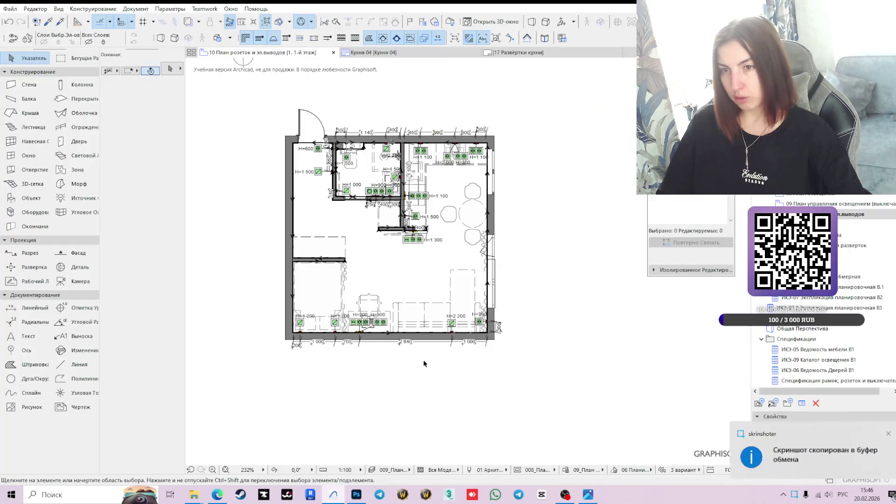
click(358, 494)
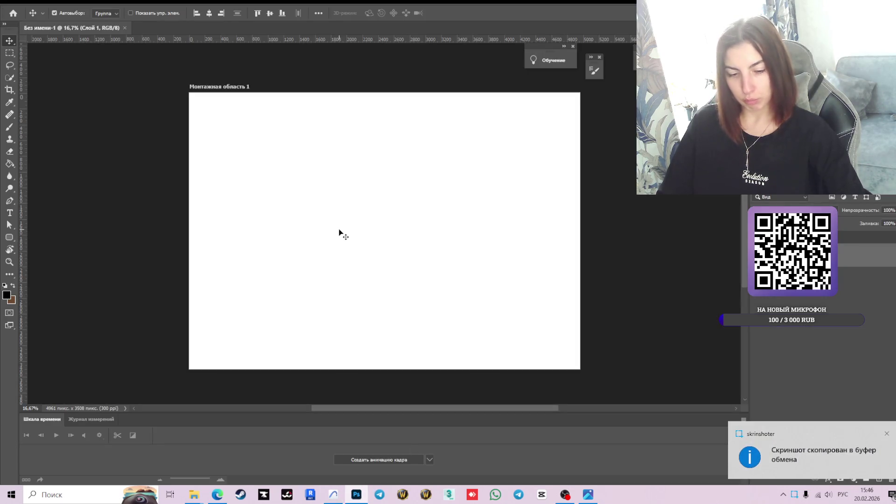
Paste the tile screenshot onto the artboard, move it toward the upper left, then return to Pinterest
key(ctrl+v)
drag(389, 236, 295, 186)
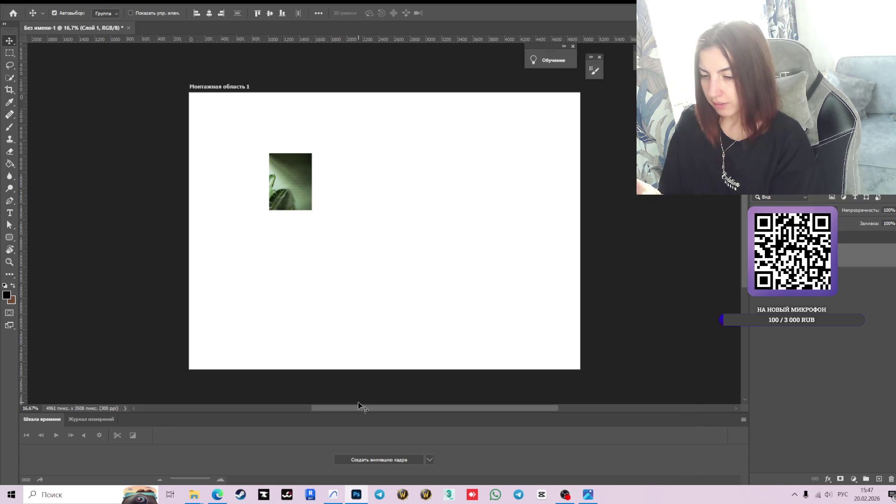
click(217, 494)
click(19, 48)
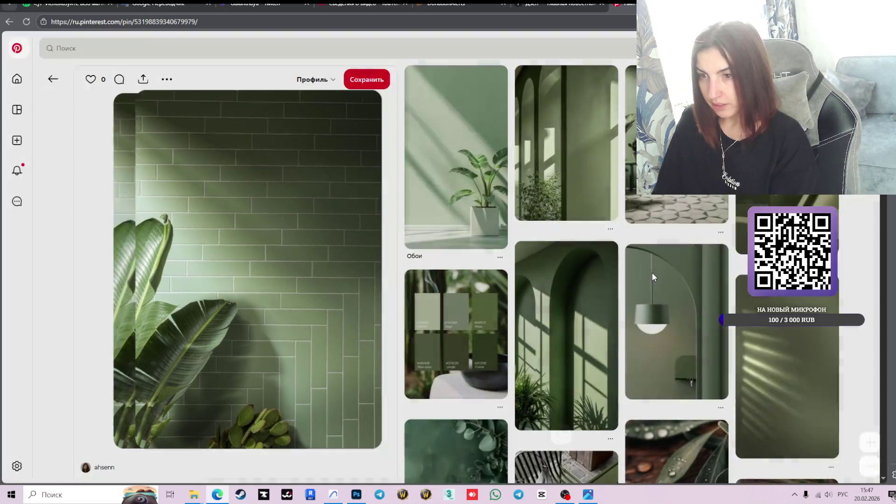
Scroll the green tile pin page, go back to the светло зеленый интерьер results, then bring Archicad forward
scroll(579, 260, down, 3)
scroll(576, 256, down, 3)
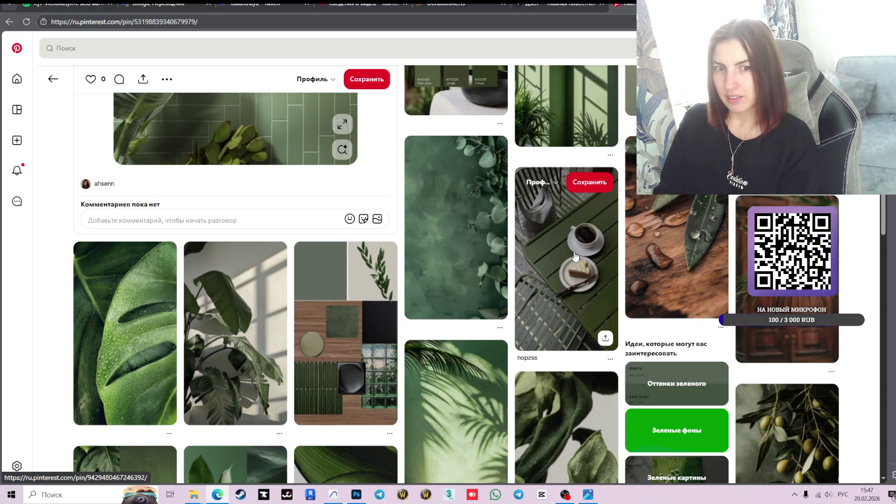
scroll(467, 287, down, 2)
scroll(460, 289, up, 4)
scroll(465, 285, up, 3)
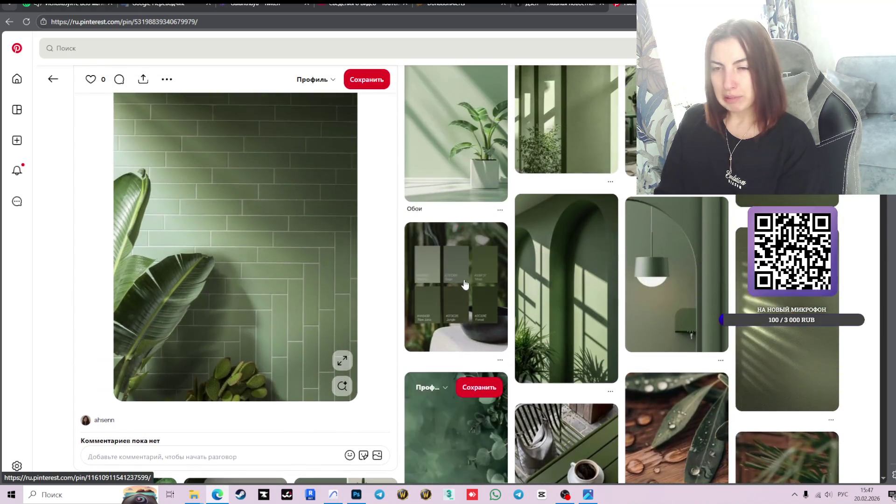
click(53, 79)
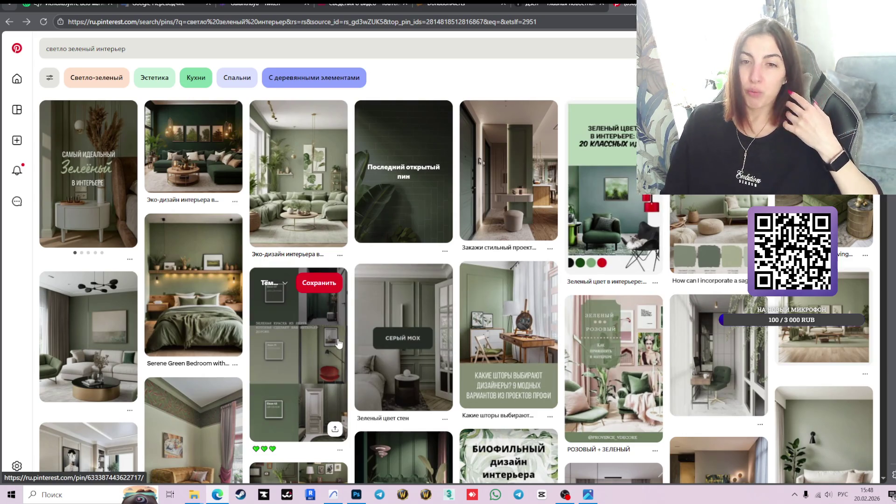
click(335, 498)
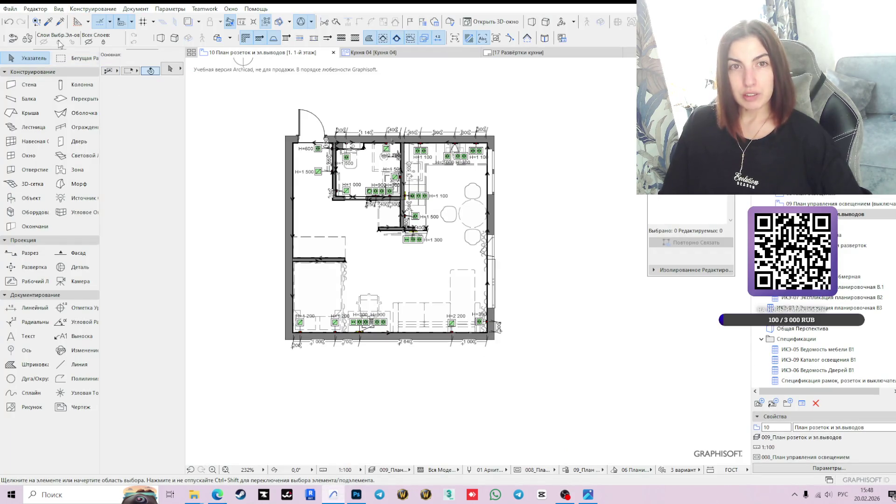
Close Archicad's open floor plan through the File menu, leaving a blank document area
click(10, 8)
key(Escape)
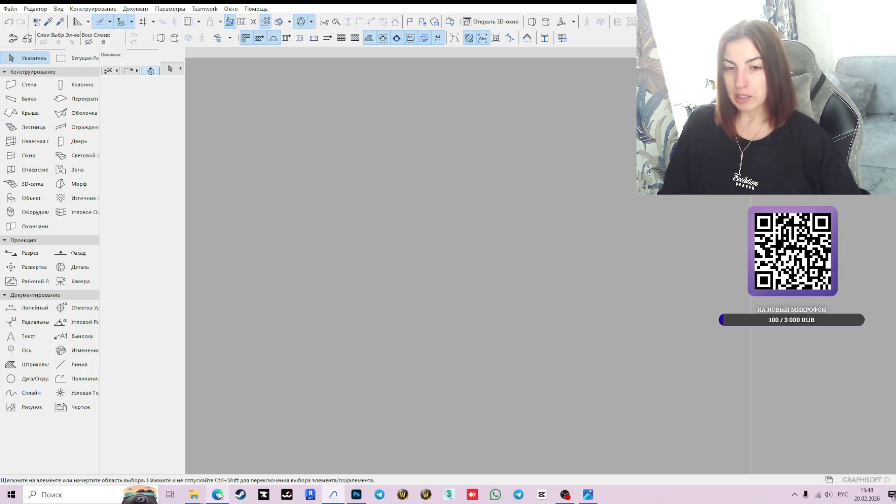
Switch back to the Pinterest results window, scroll them, then bring the Photoshop moodboard to the front
mouse_move(217, 496)
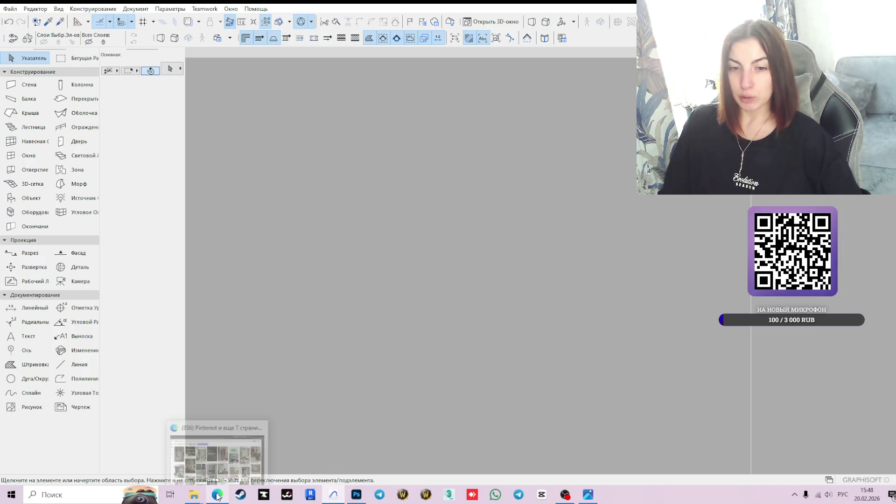
click(218, 453)
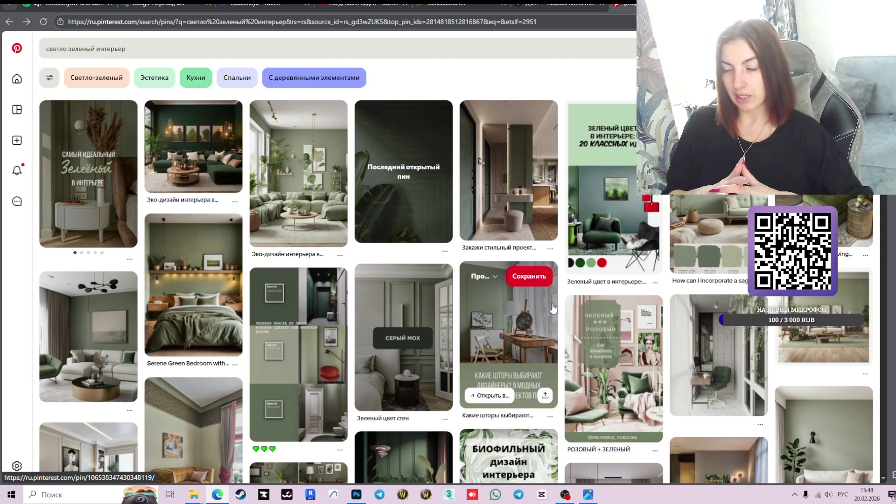
scroll(552, 308, down, 4)
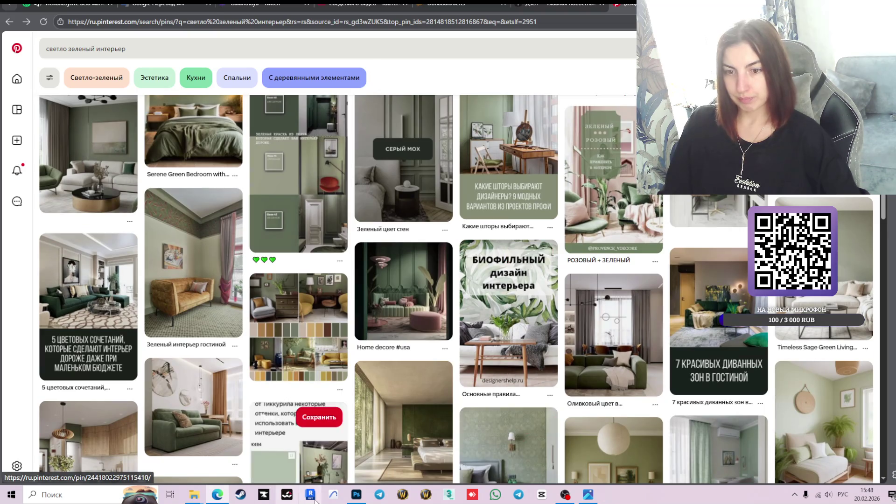
click(356, 494)
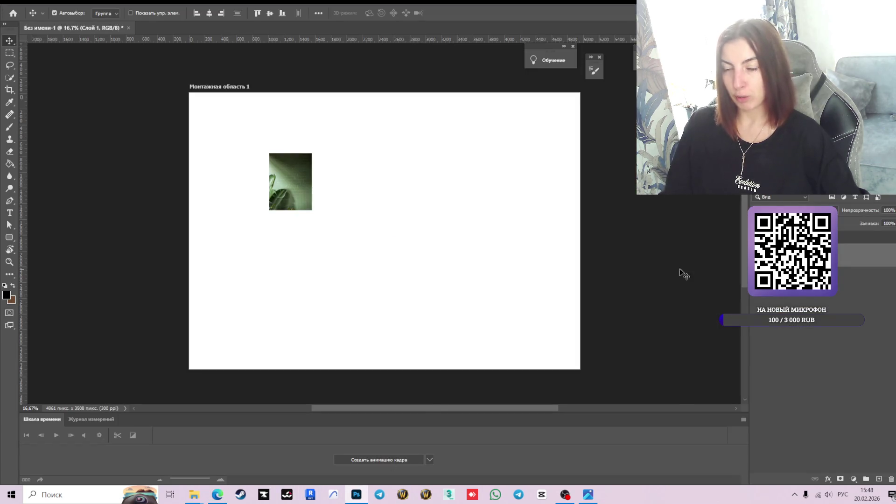
Convert the tile layer to a smart object, scale it to about 184%, and place it upper right
right_click(825, 255)
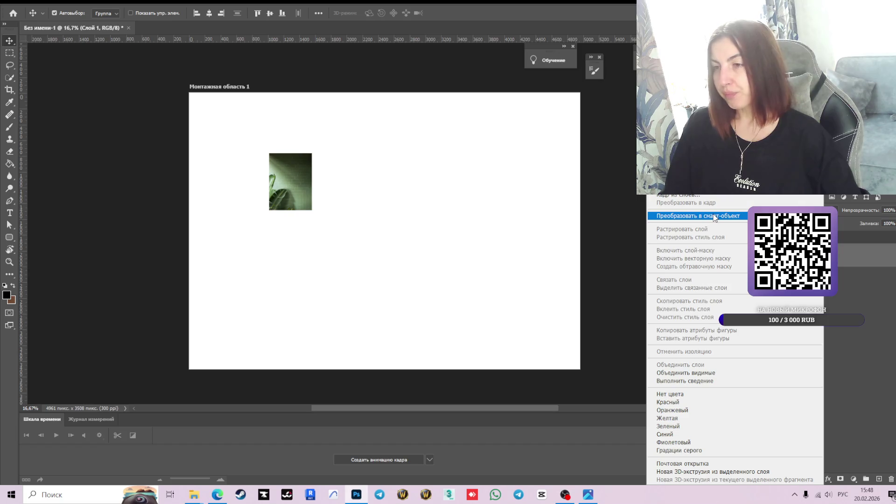
click(714, 216)
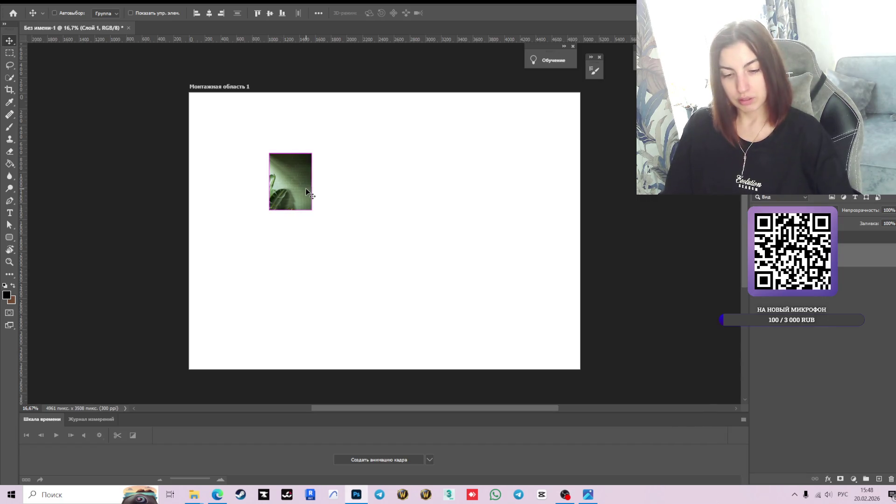
key(ctrl+t)
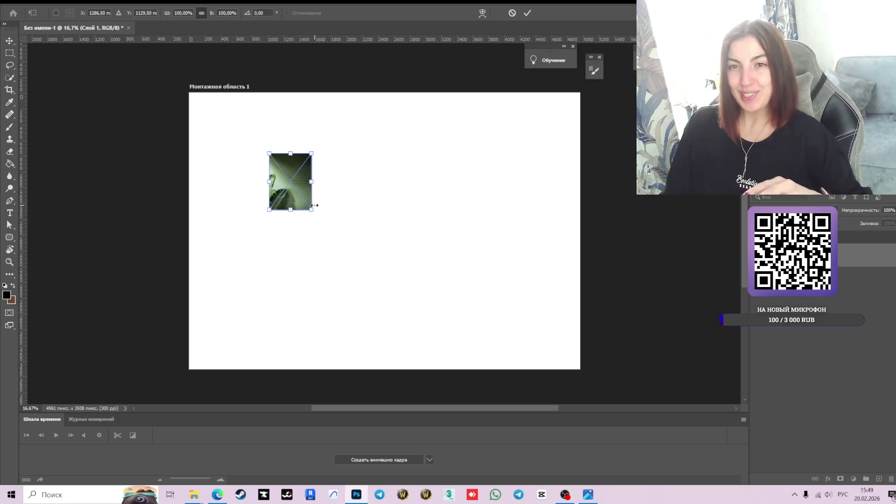
mouse_move(311, 207)
mouse_down()
mouse_move(348, 257)
mouse_move(505, 212)
mouse_up()
click(528, 13)
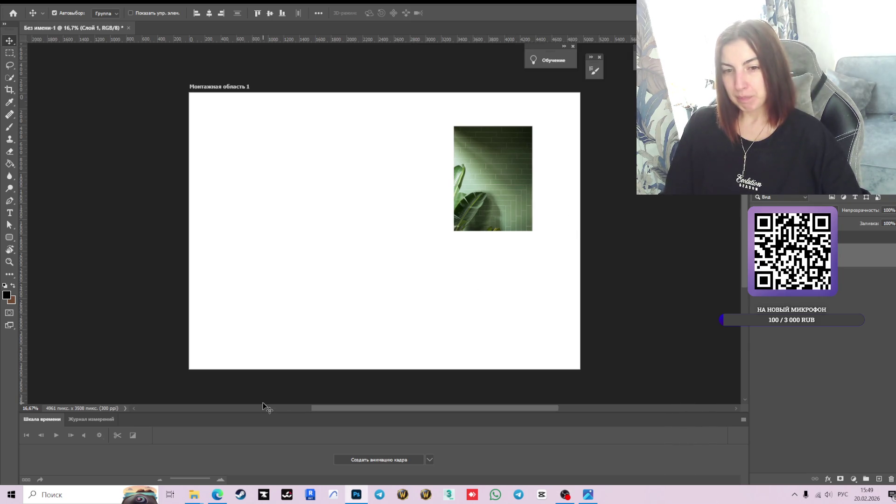
click(215, 499)
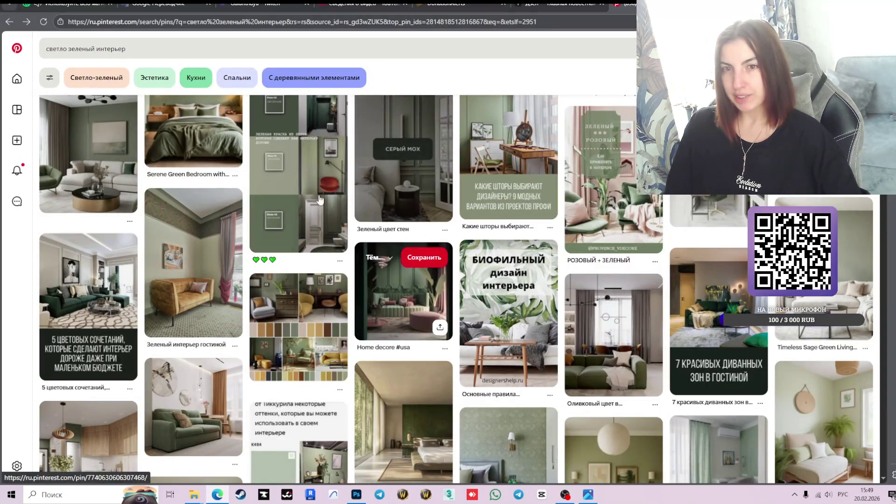
mouse_move(505, 297)
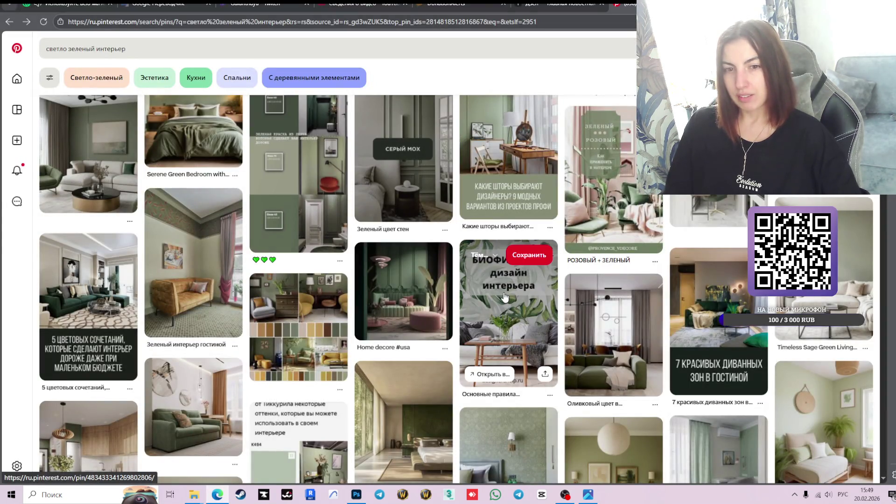
scroll(504, 297, down, 3)
mouse_move(617, 296)
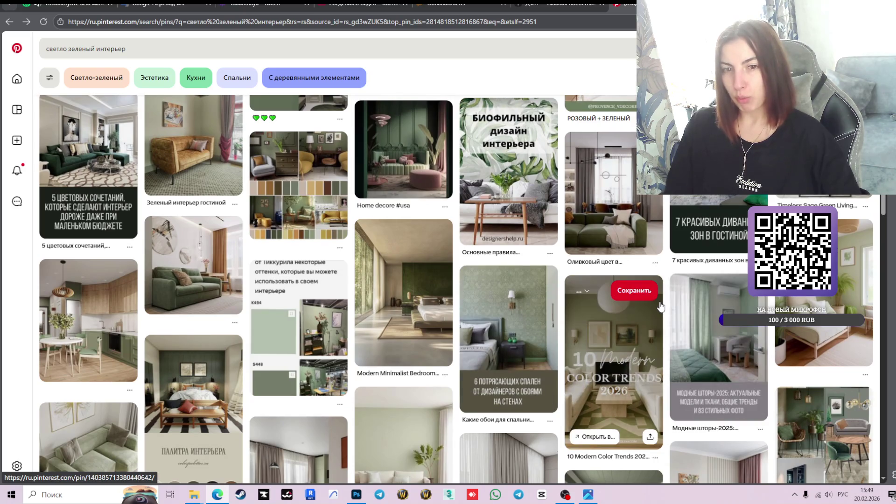
scroll(618, 295, down, 3)
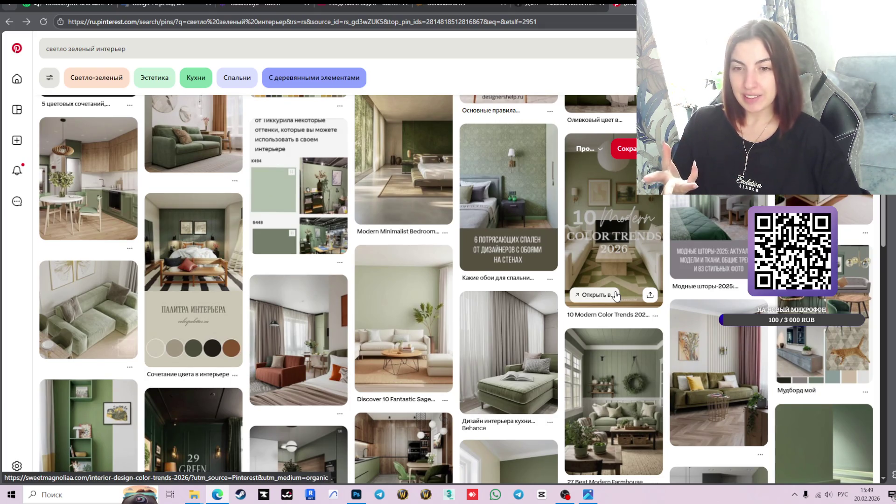
scroll(591, 270, down, 1)
scroll(591, 270, down, 3)
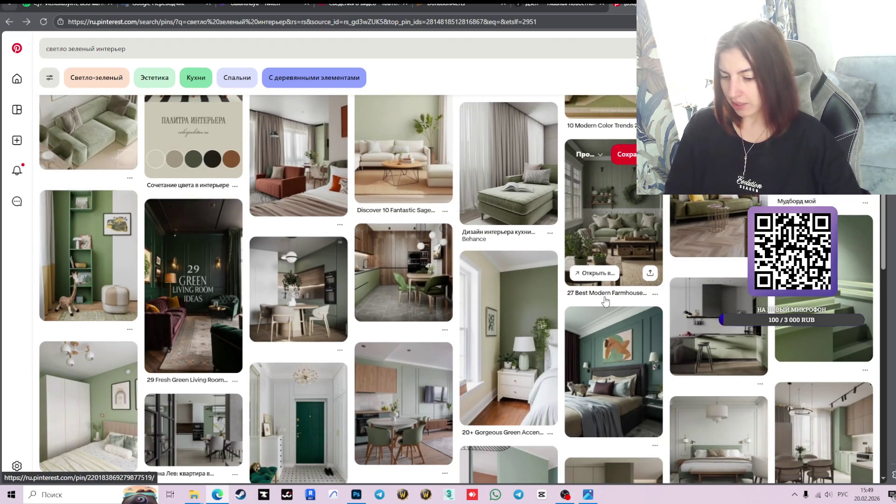
scroll(605, 301, down, 3)
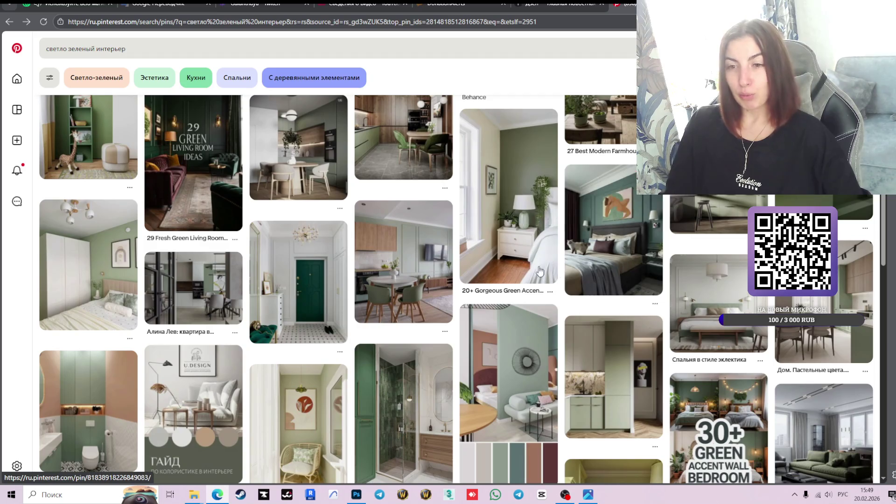
scroll(585, 267, down, 3)
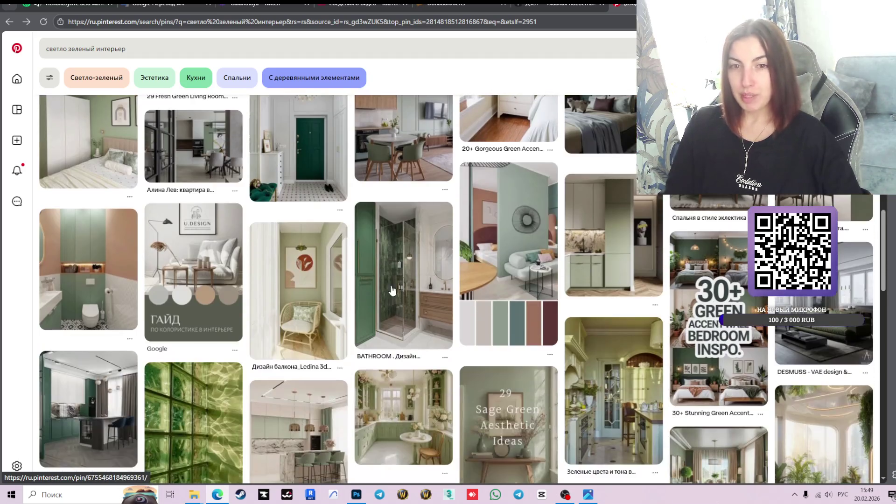
scroll(638, 292, down, 2)
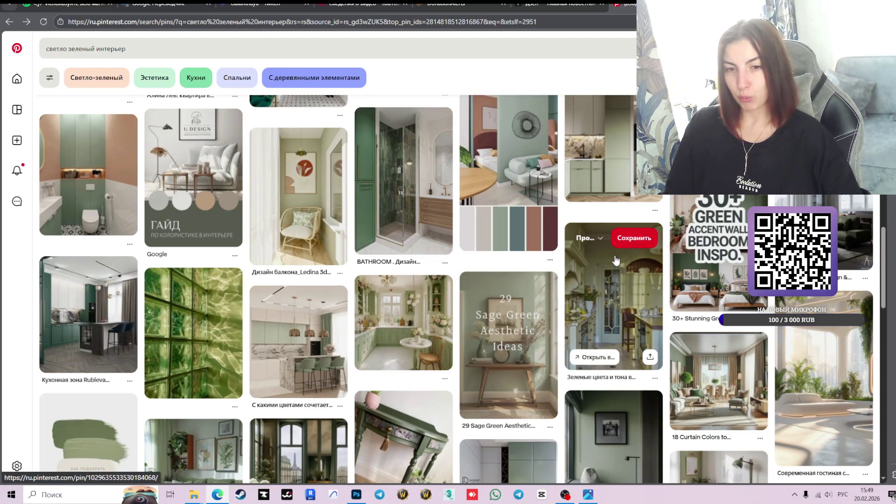
scroll(617, 260, down, 3)
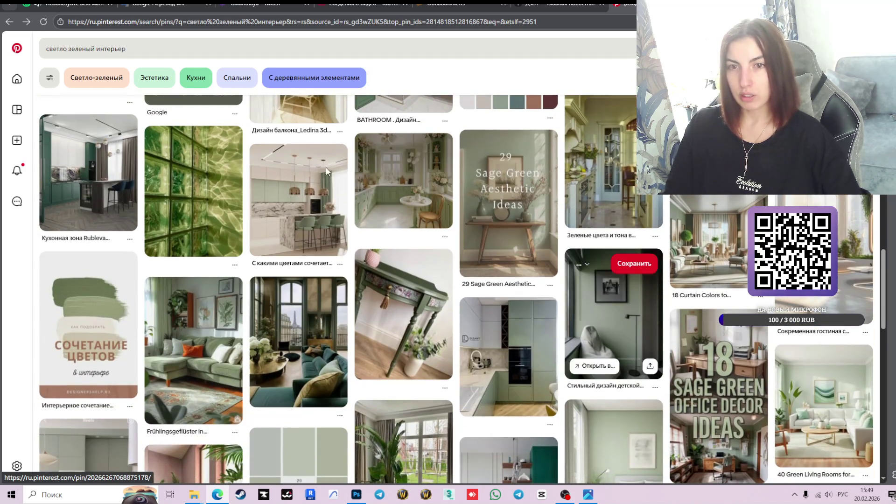
scroll(653, 211, down, 4)
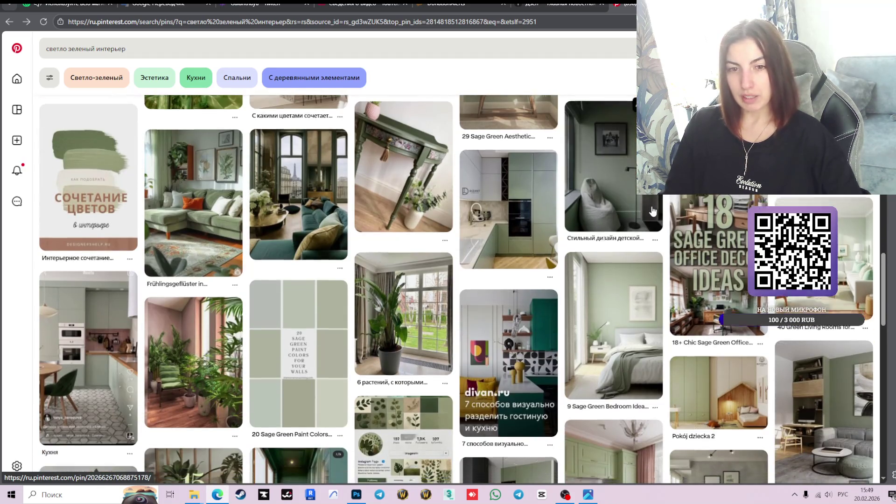
scroll(653, 211, down, 1)
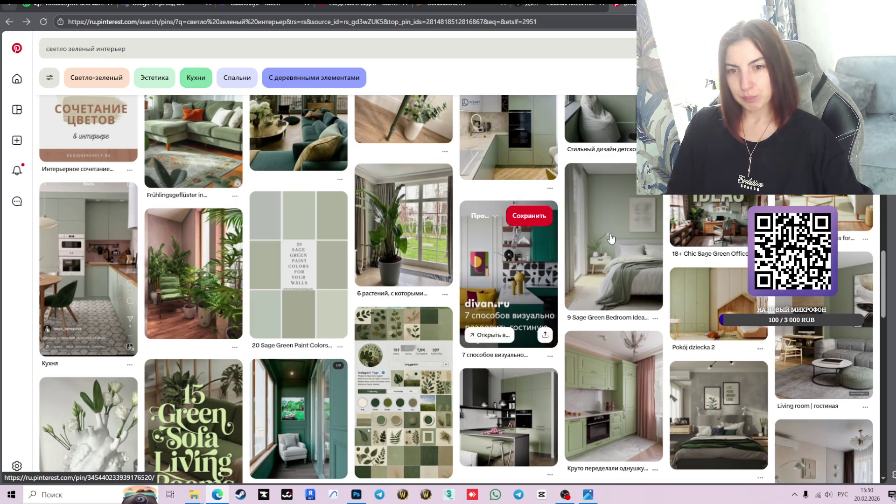
scroll(608, 236, down, 3)
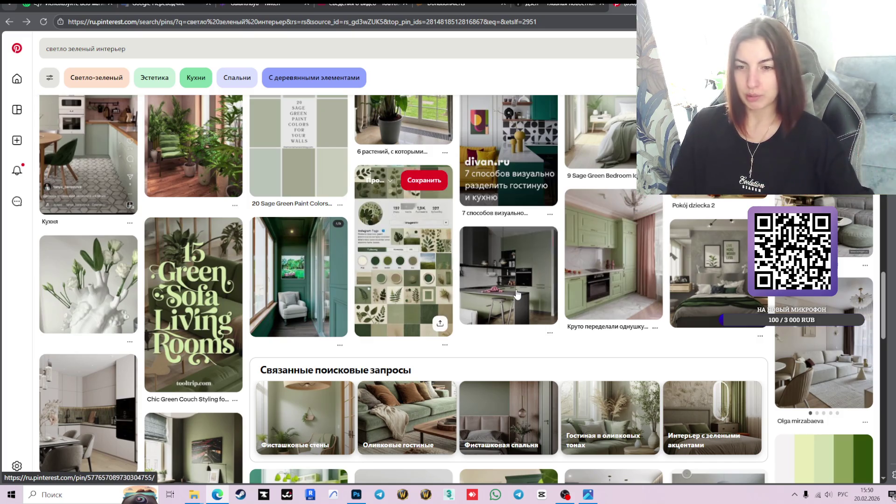
scroll(484, 299, down, 5)
scroll(484, 299, down, 2)
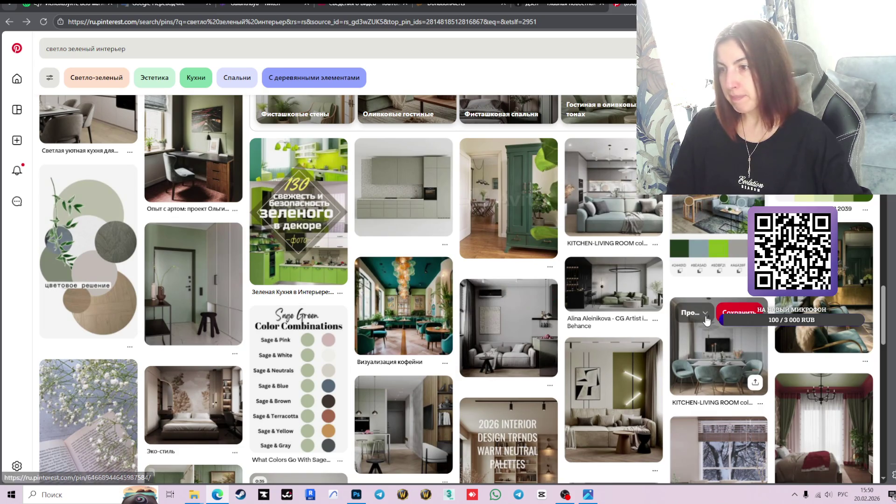
scroll(414, 297, down, 3)
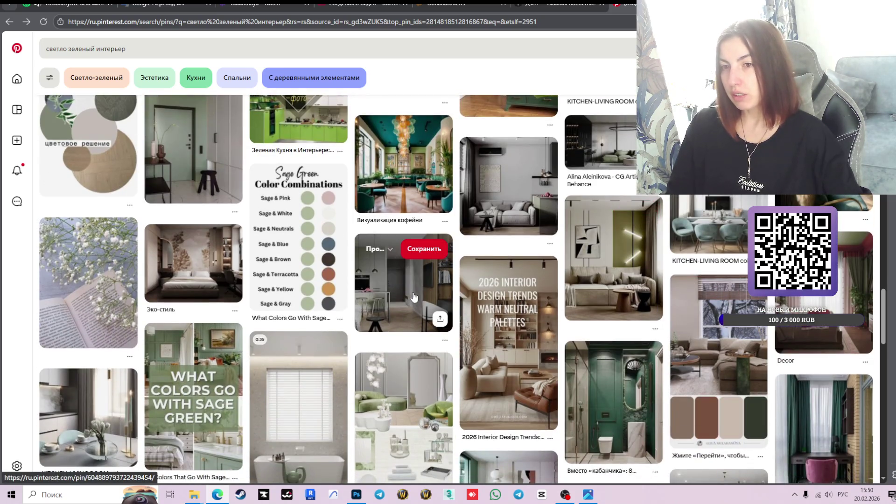
scroll(635, 317, down, 3)
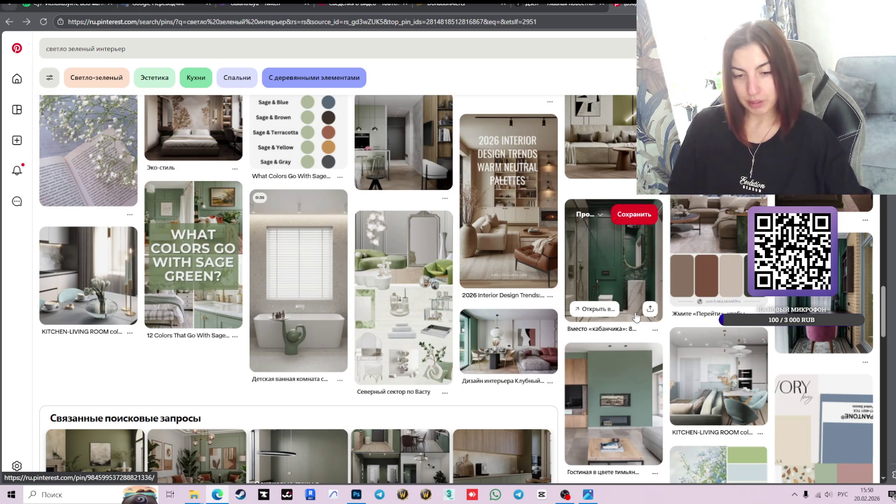
scroll(636, 317, down, 1)
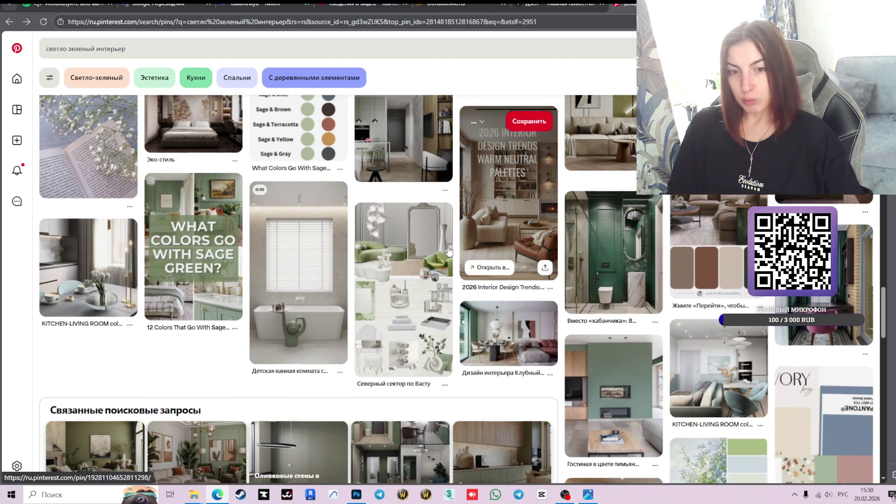
scroll(617, 299, down, 3)
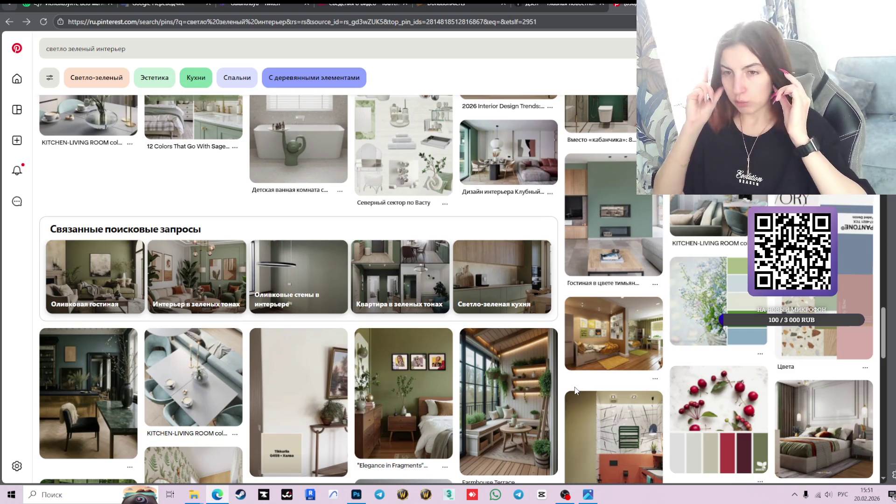
scroll(566, 348, down, 3)
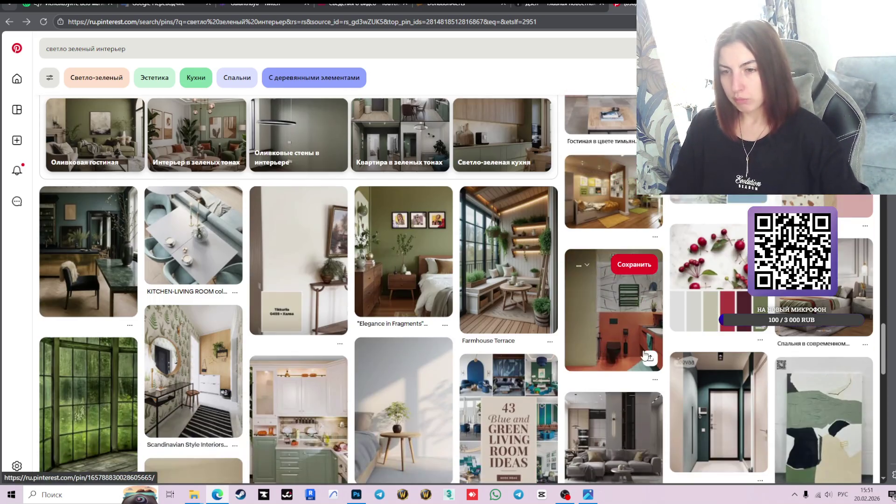
scroll(566, 348, down, 3)
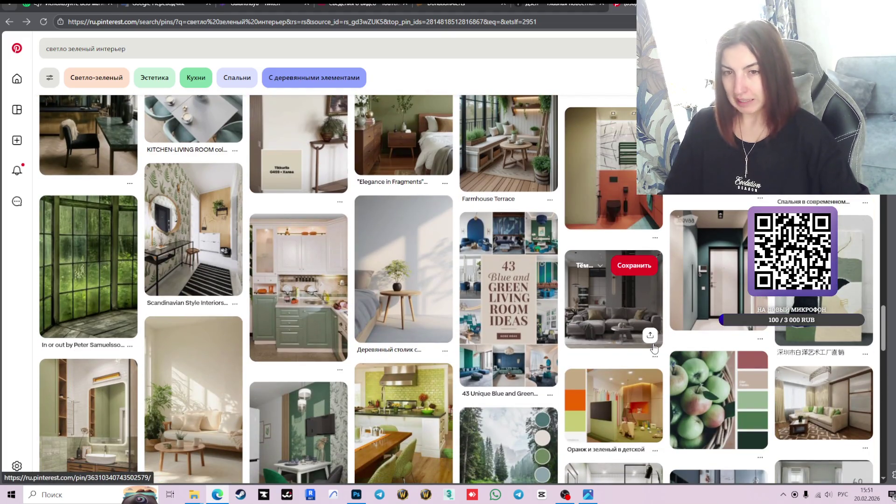
scroll(654, 348, down, 4)
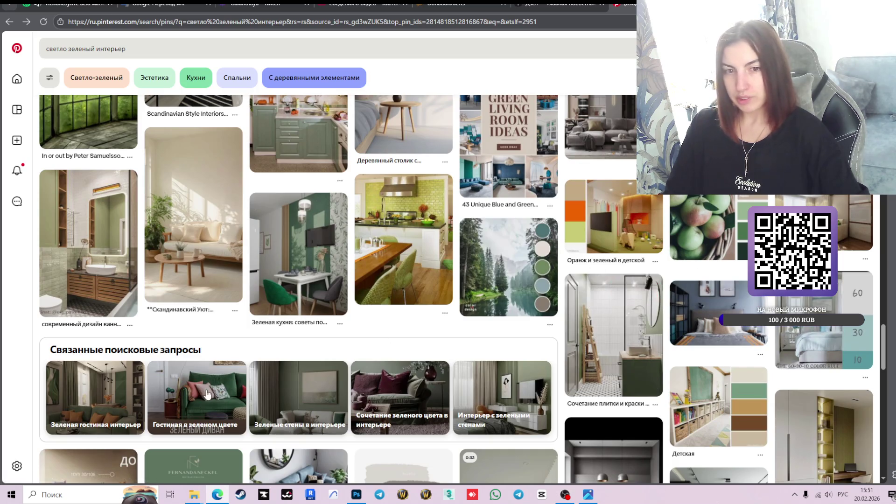
scroll(724, 273, down, 6)
scroll(725, 276, down, 3)
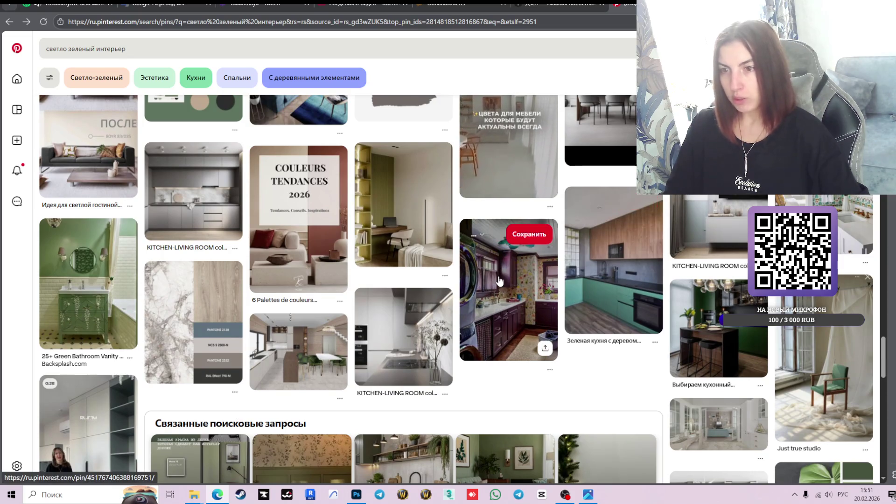
Open the purple-cabinet floral-wallpaper laundry pin, view its image full-screen, then close the viewer
click(523, 299)
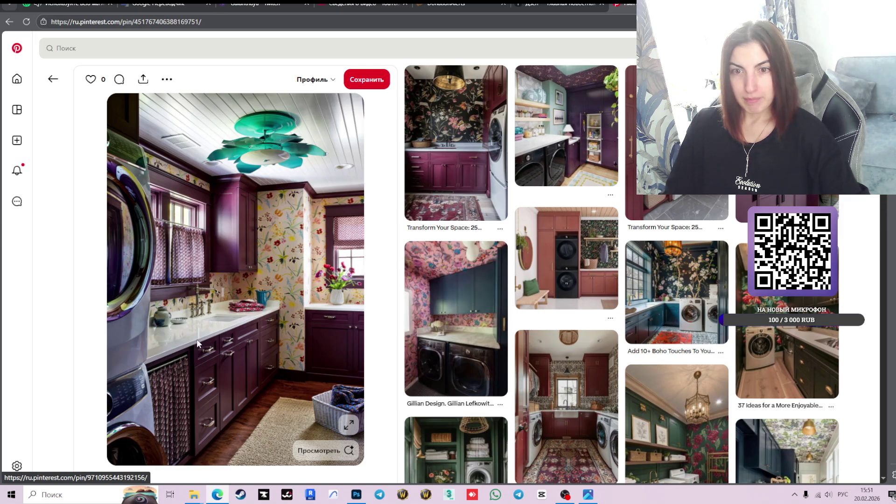
scroll(235, 331, down, 1)
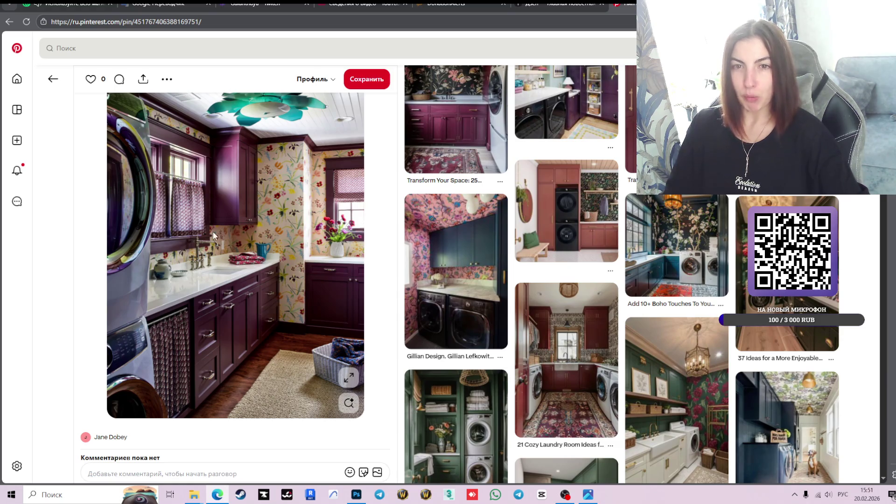
click(349, 378)
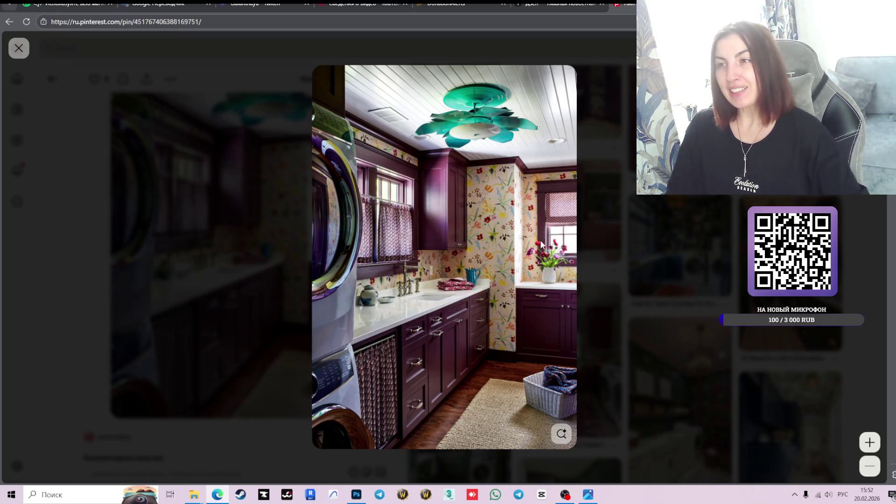
click(20, 55)
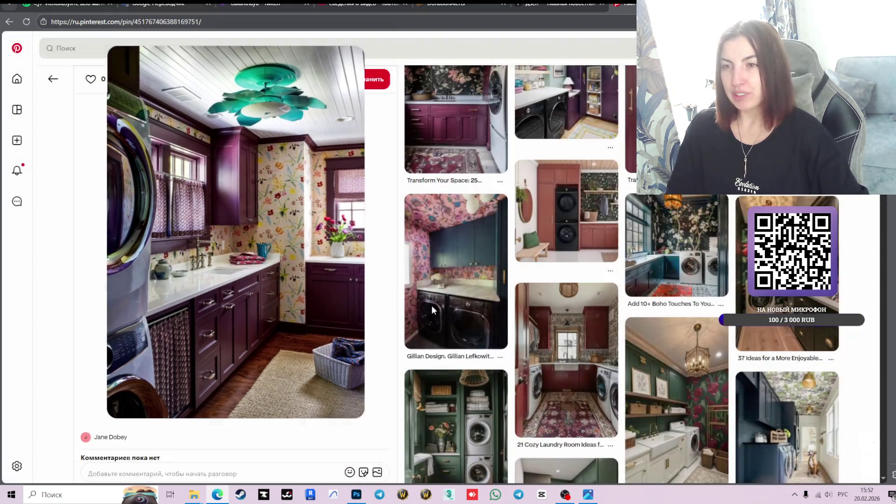
Open the pink floral wallpaper laundry-room pin and scroll through its similar pins
click(455, 280)
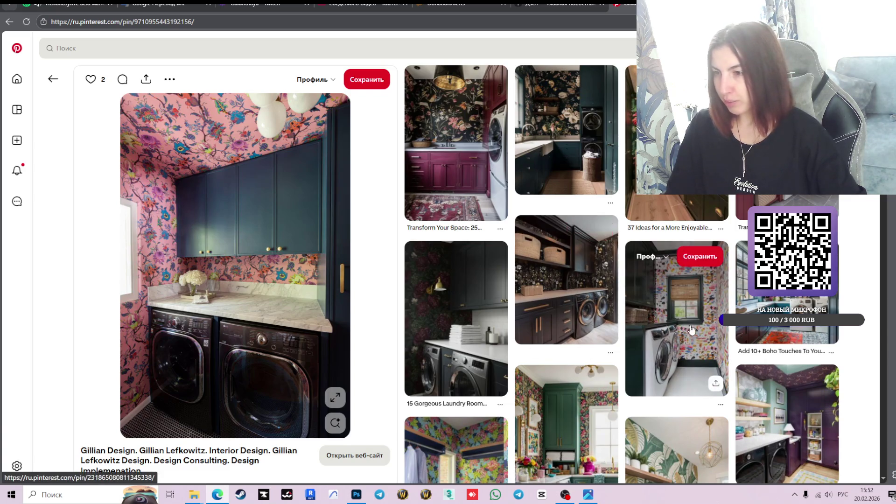
scroll(700, 322, down, 5)
scroll(457, 192, down, 6)
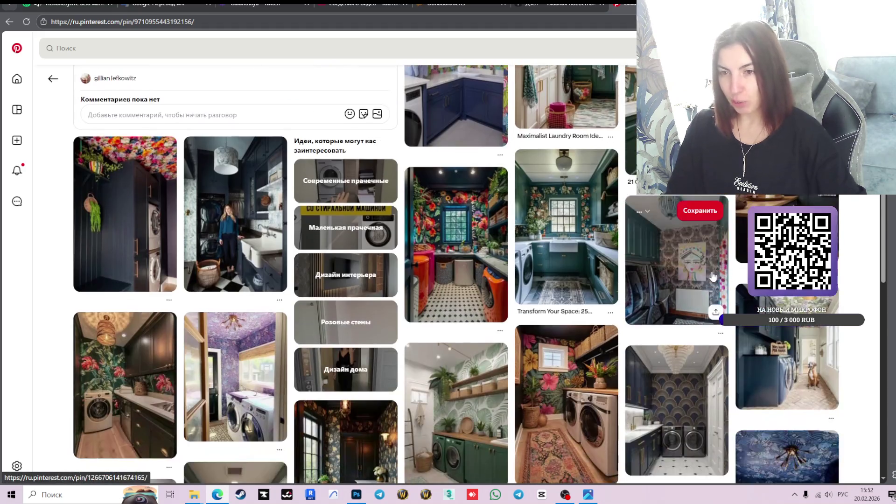
mouse_move(457, 191)
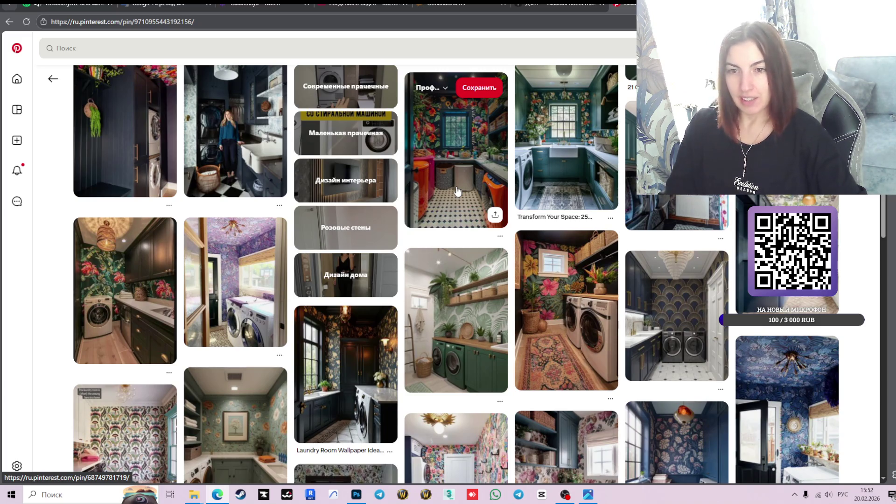
scroll(512, 264, down, 3)
scroll(512, 264, down, 4)
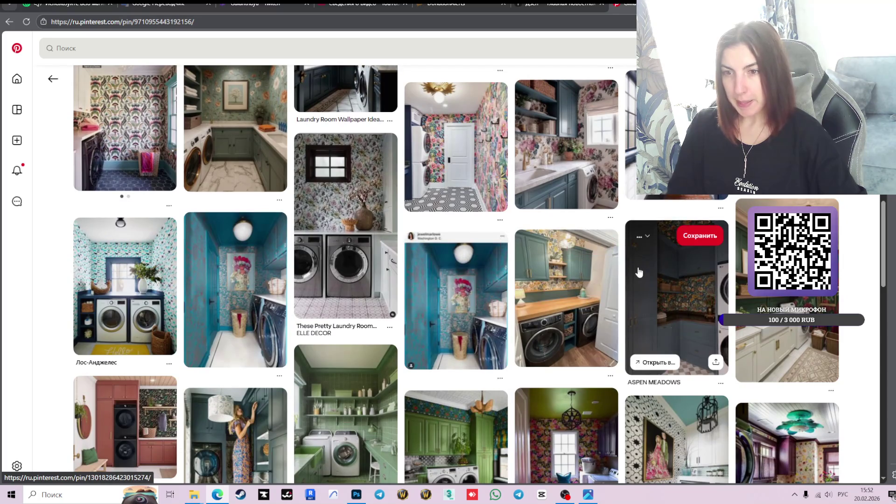
scroll(640, 265, down, 3)
scroll(640, 266, down, 3)
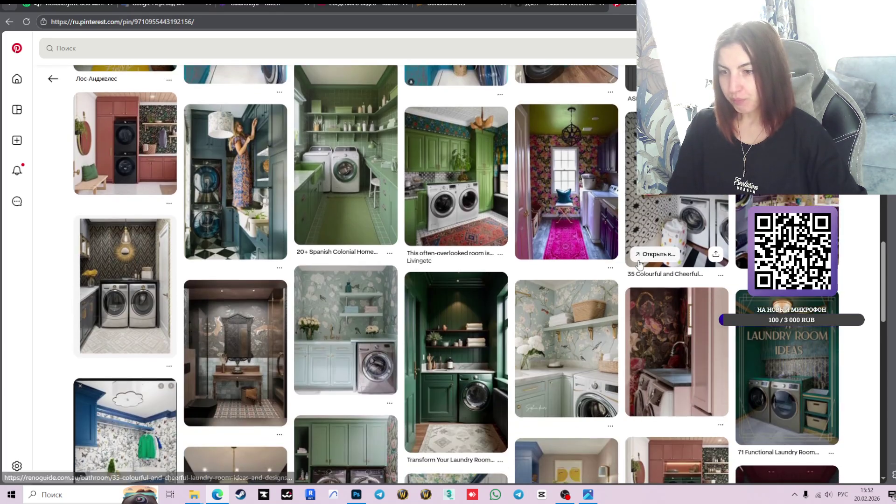
scroll(639, 264, down, 4)
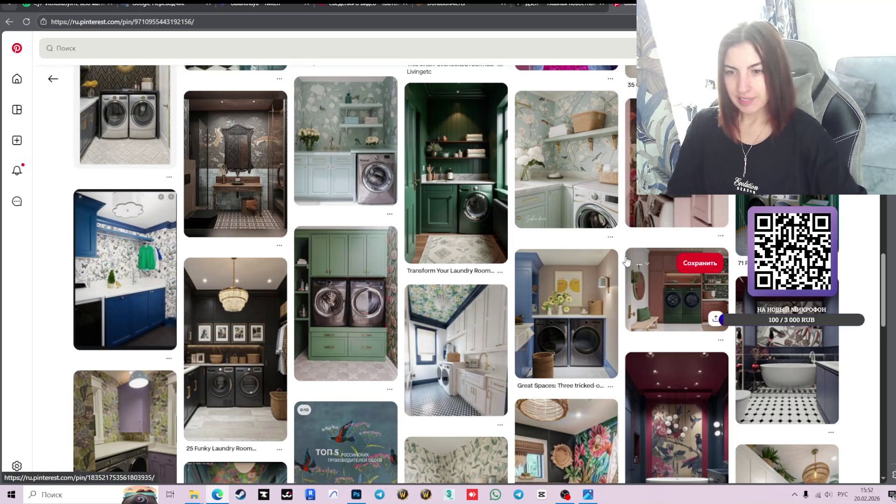
scroll(627, 262, down, 4)
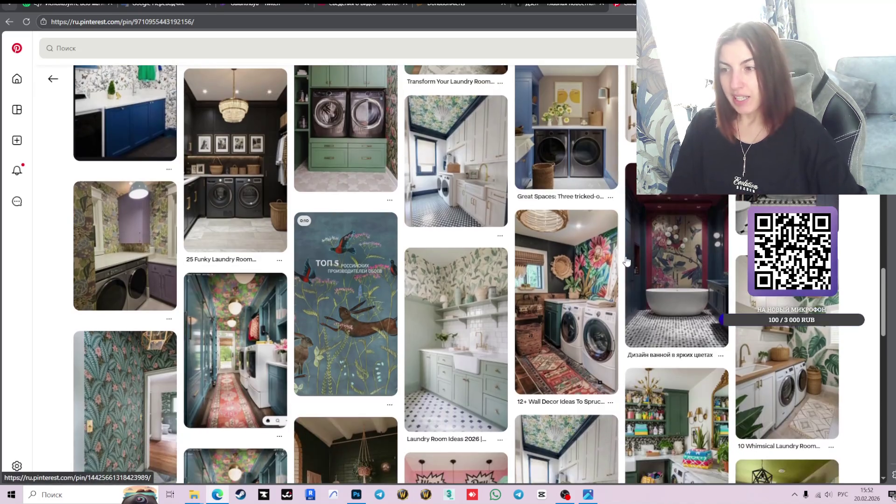
Follow related pins to the burgundy bathroom 'Дизайн ванной в ярких цветах' and scroll its similar pins
click(689, 283)
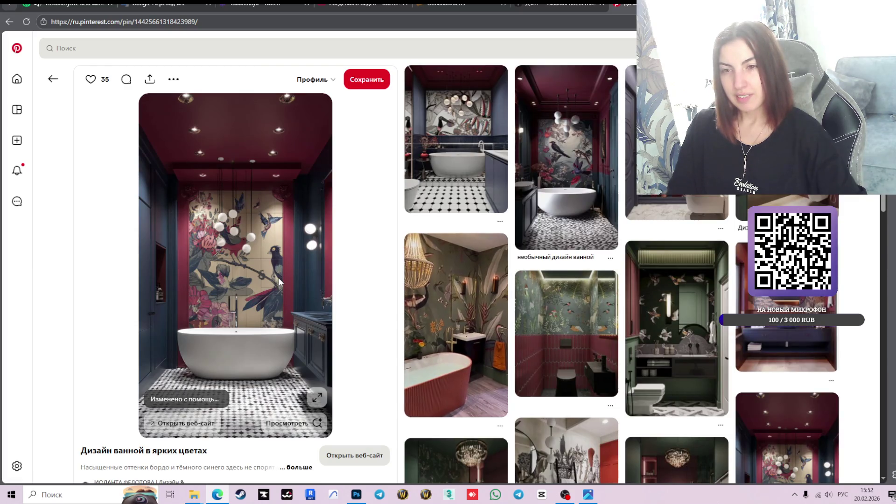
click(592, 193)
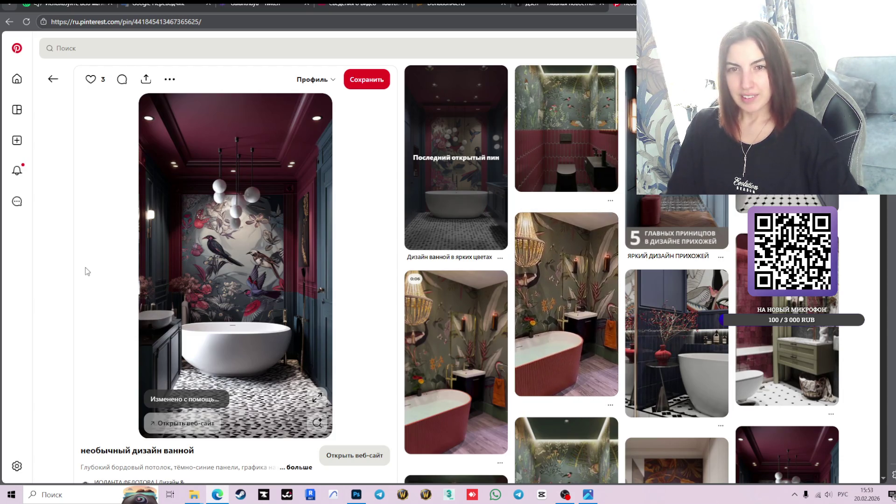
click(455, 205)
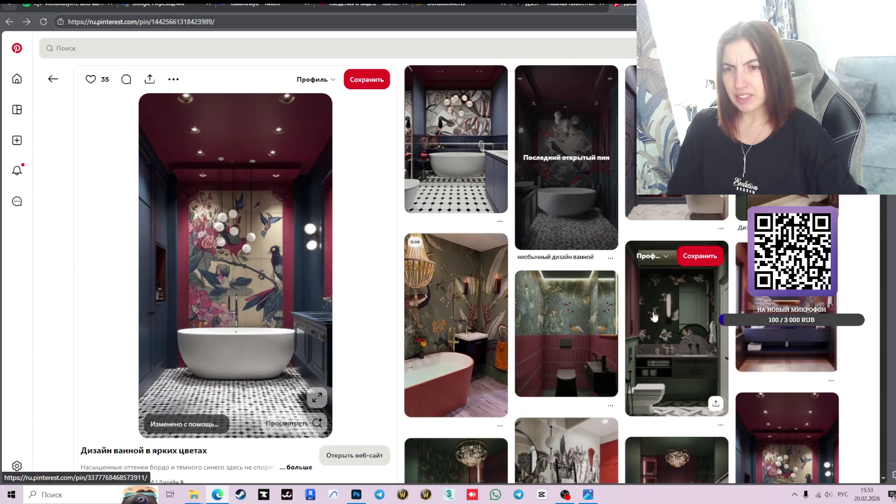
scroll(649, 313, down, 4)
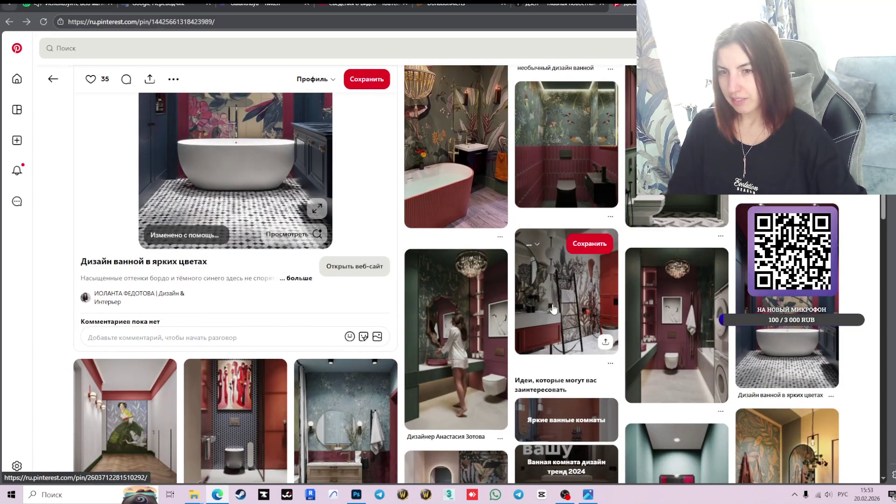
scroll(553, 308, down, 2)
scroll(254, 372, down, 2)
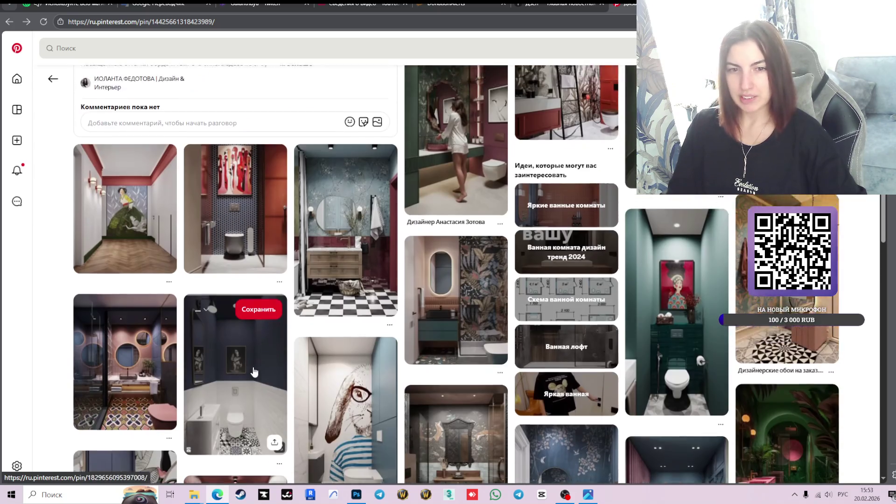
scroll(605, 288, down, 3)
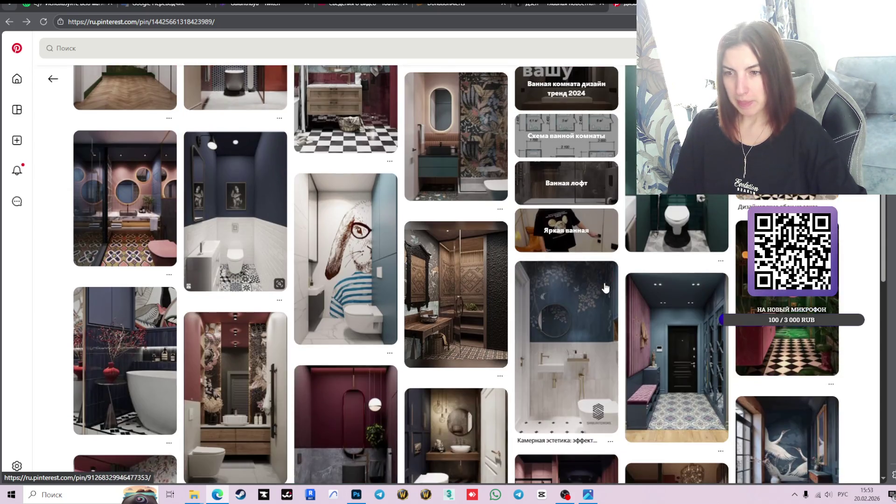
scroll(606, 288, down, 3)
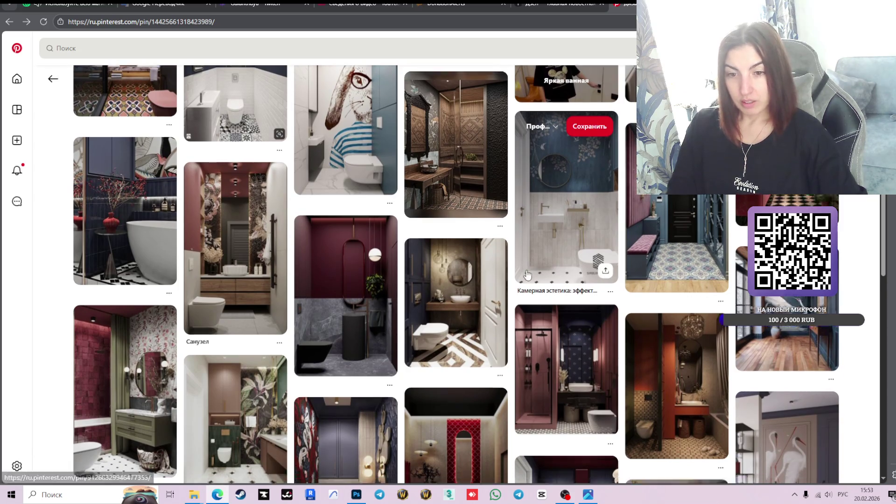
scroll(528, 276, down, 2)
scroll(528, 276, down, 3)
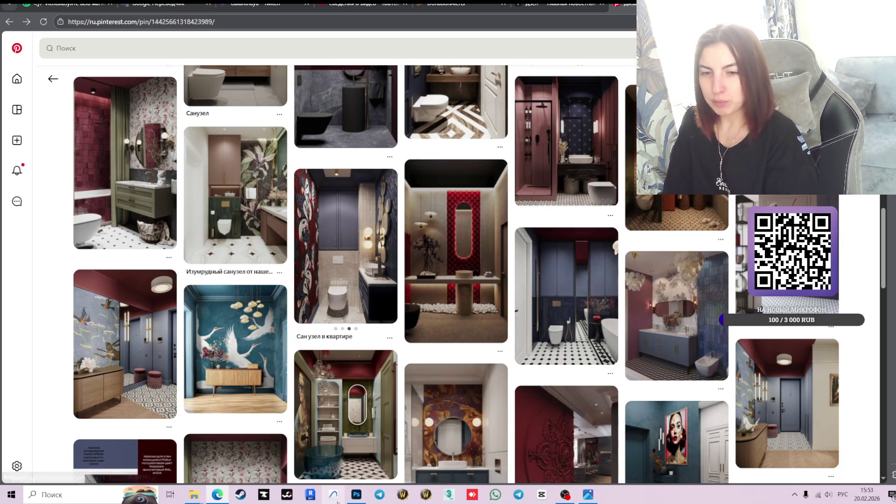
click(356, 494)
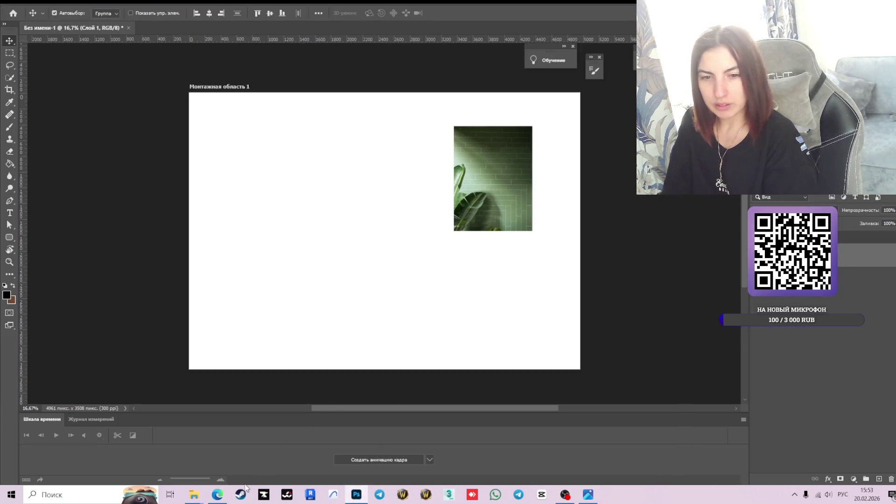
click(356, 494)
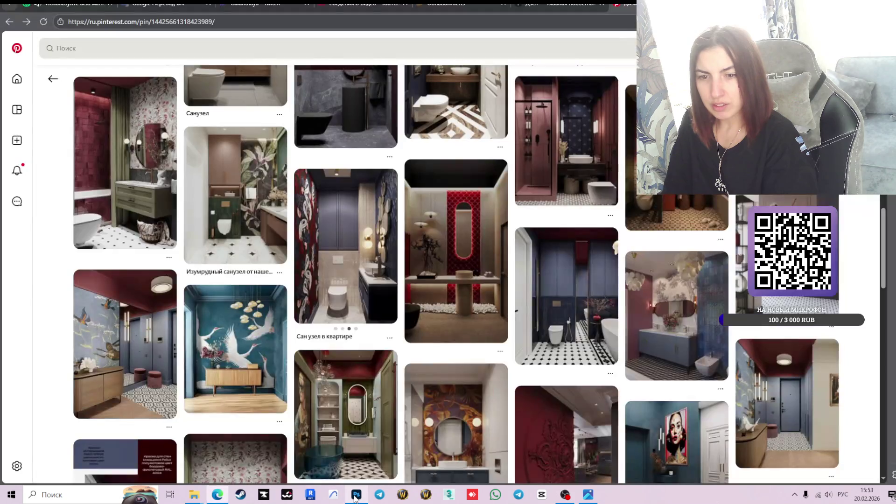
mouse_move(590, 239)
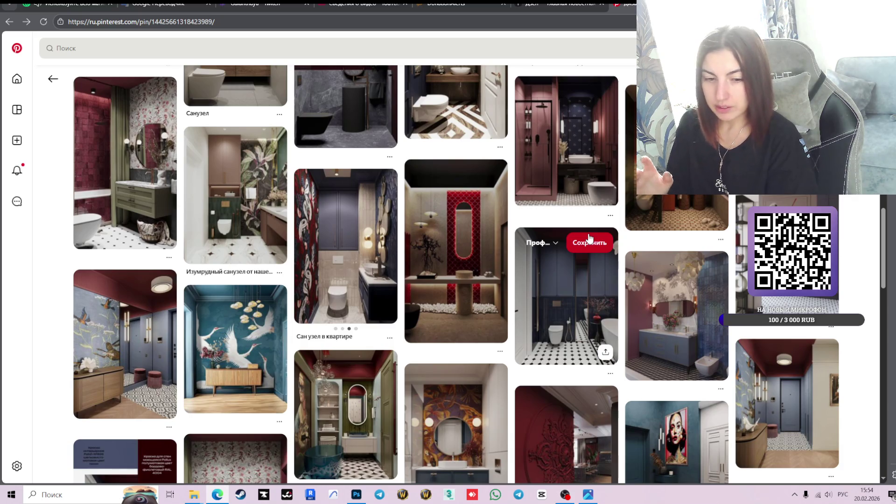
click(542, 4)
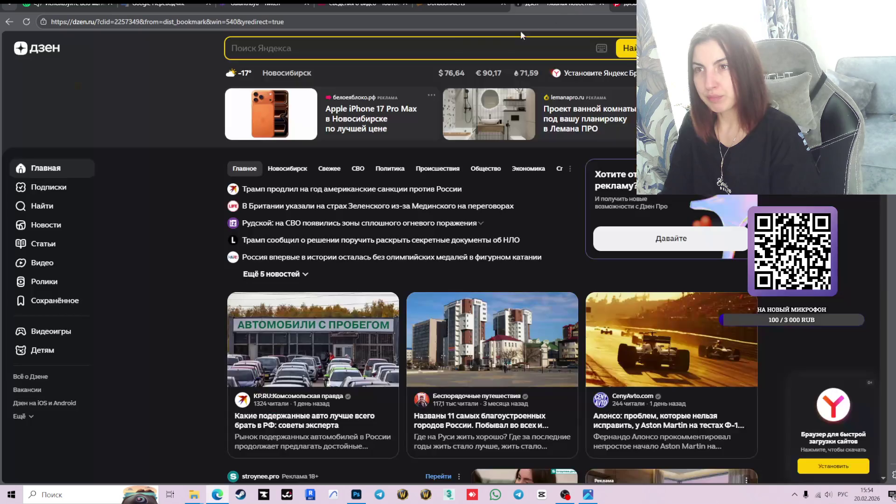
Search Yandex for 'цветовой круг', view the first colour-wheel image enlarged, then close it
click(323, 49)
text(цв)
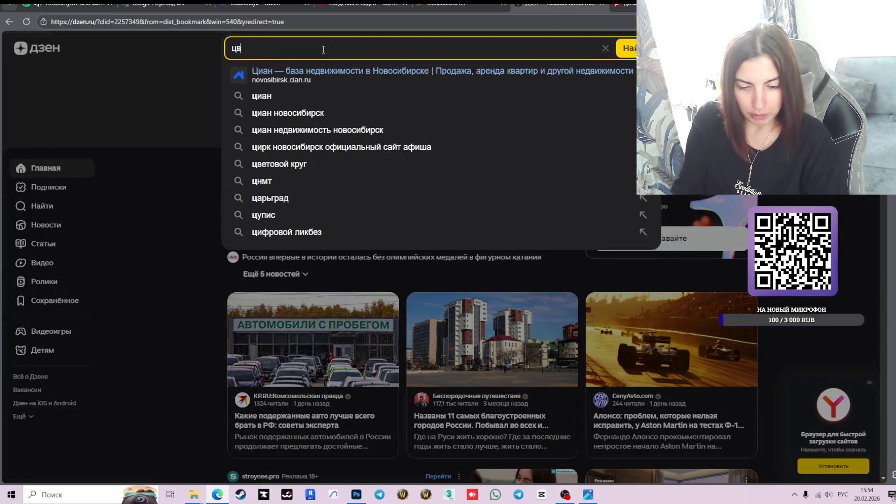
text(етовой)
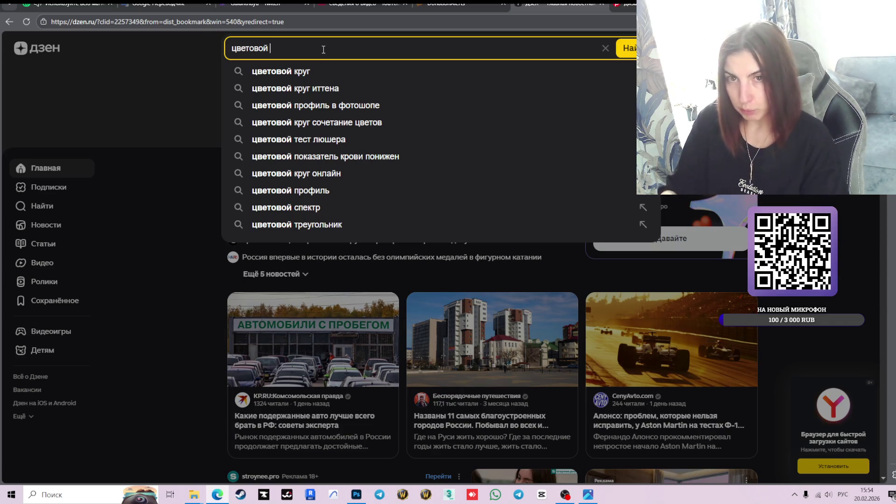
key(Down)
key(Return)
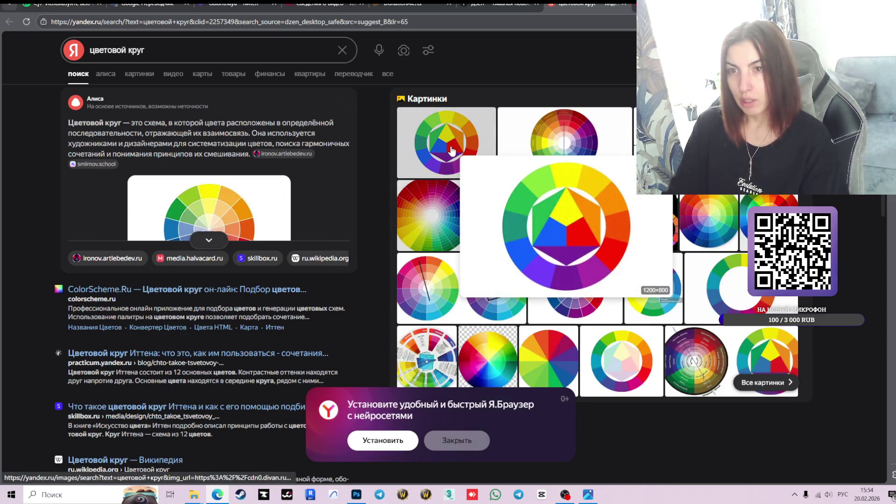
click(451, 150)
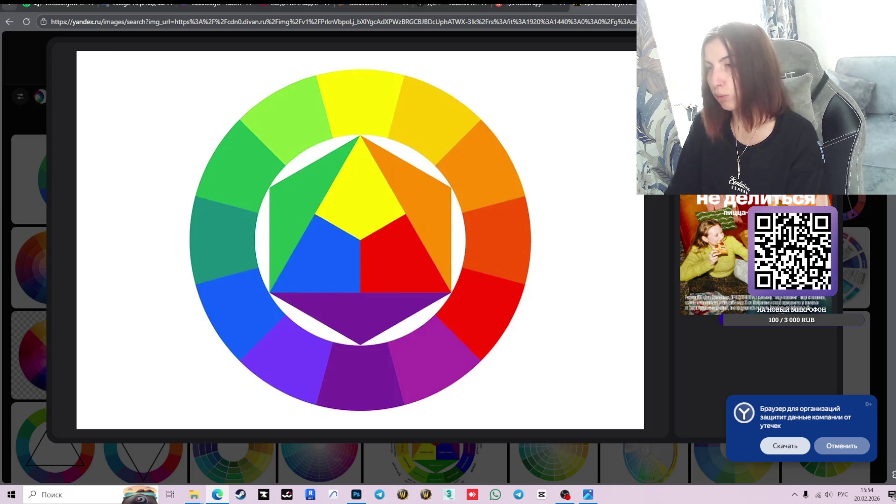
key(Escape)
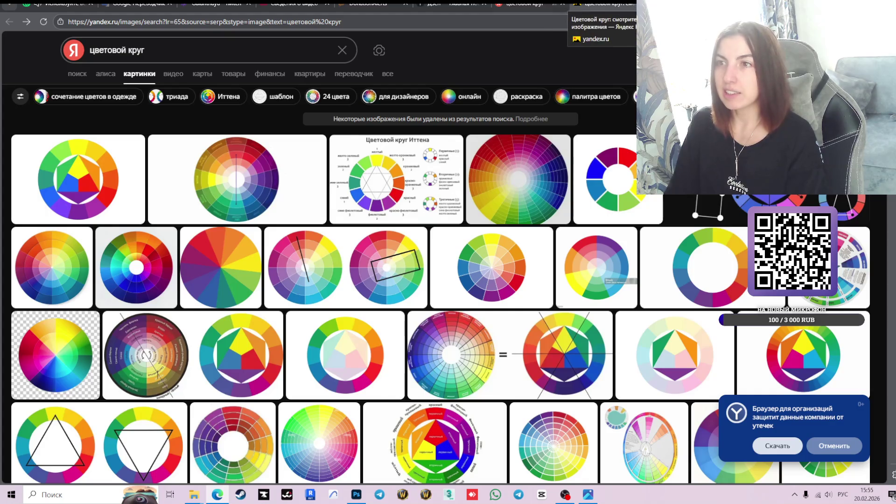
click(629, 4)
click(672, 4)
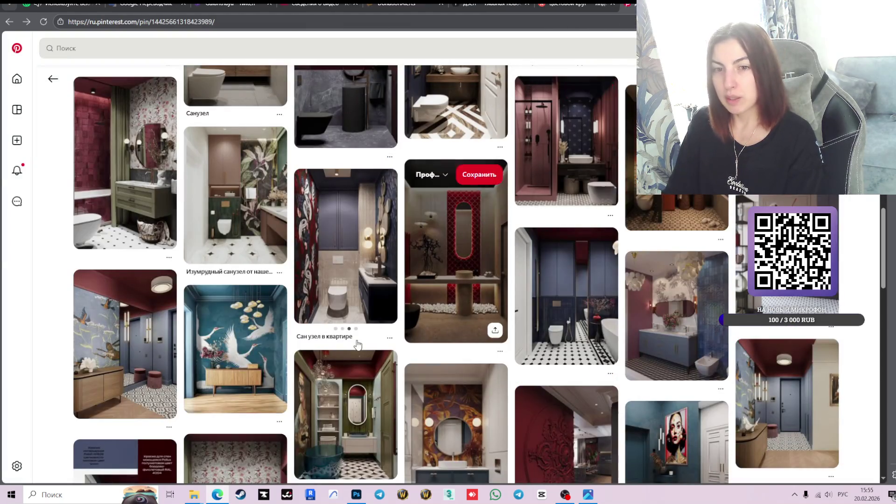
scroll(550, 294, down, 1)
scroll(549, 284, down, 1)
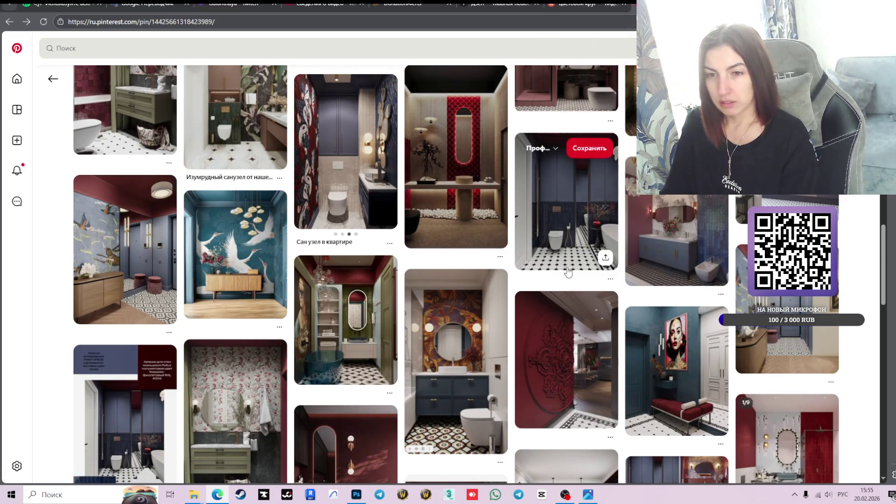
scroll(661, 267, down, 2)
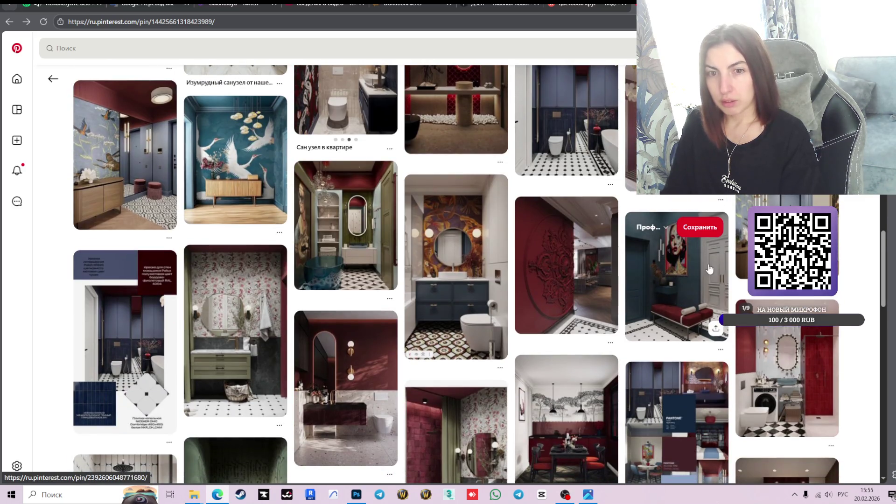
scroll(657, 263, down, 2)
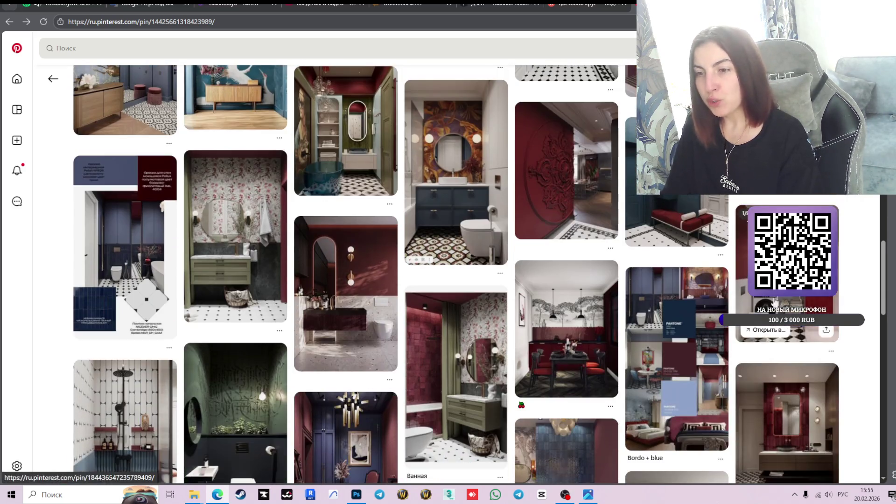
scroll(536, 313, down, 2)
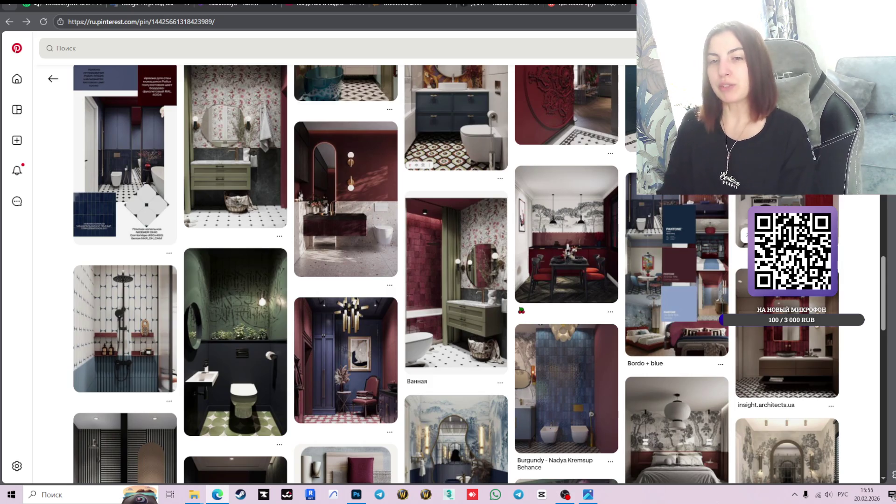
scroll(625, 175, down, 2)
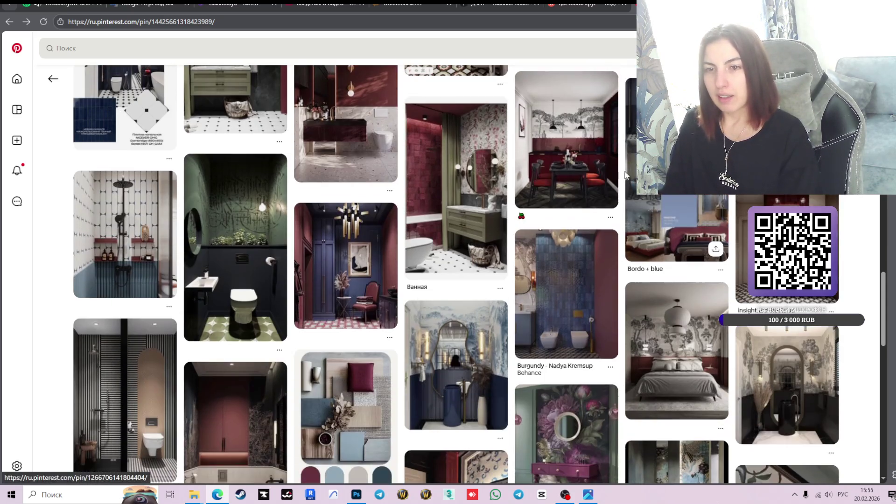
scroll(625, 175, down, 1)
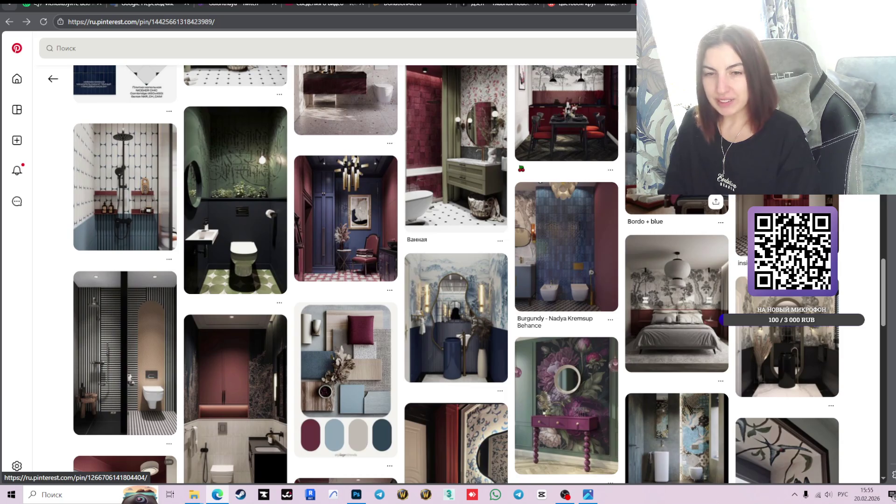
mouse_move(584, 197)
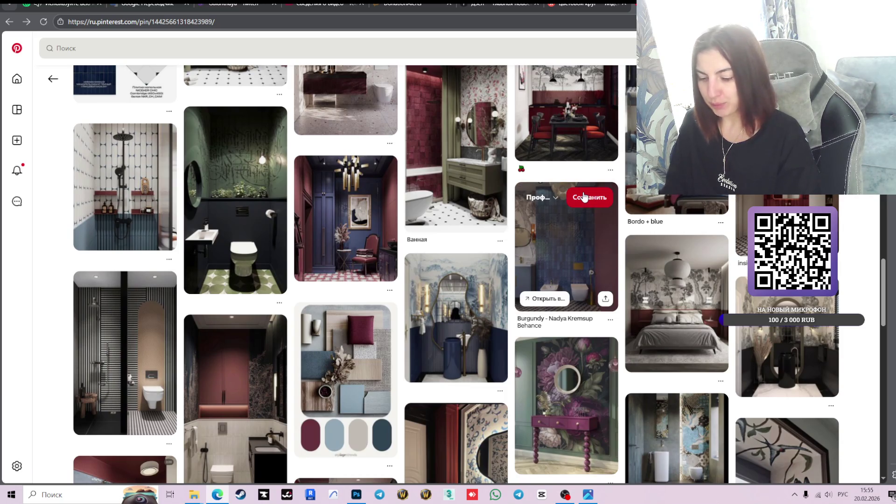
scroll(584, 197, down, 3)
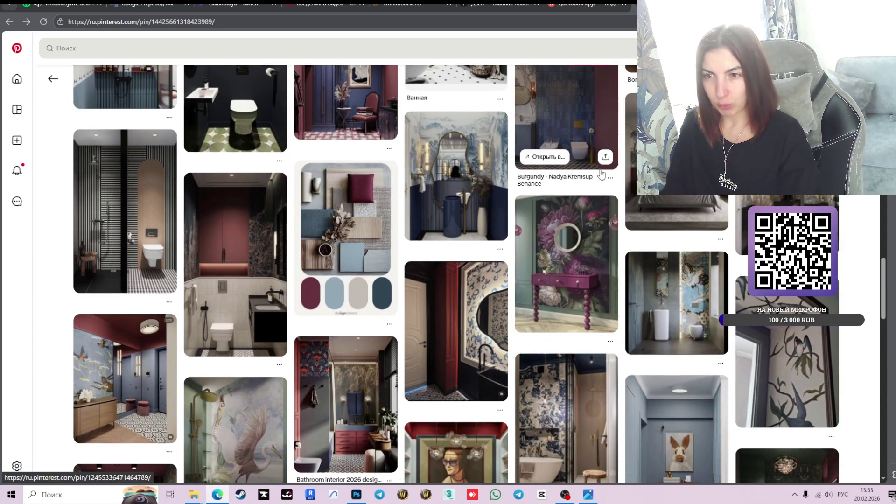
scroll(583, 195, down, 4)
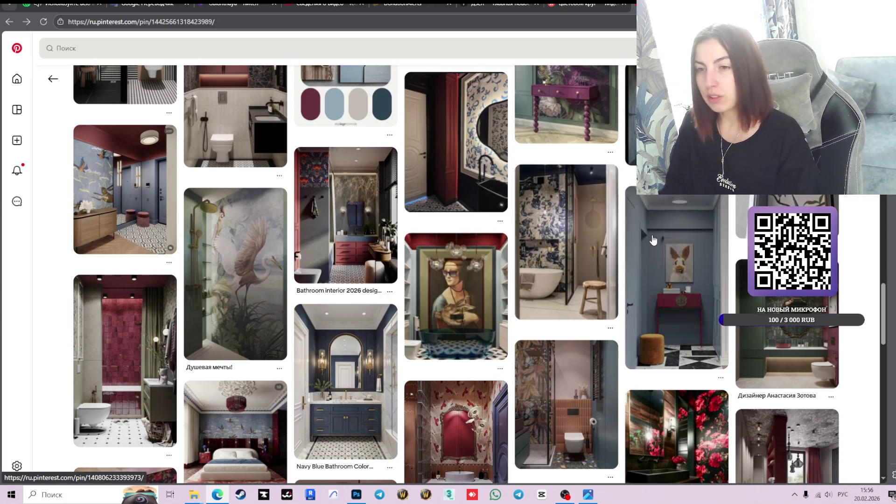
scroll(625, 219, down, 2)
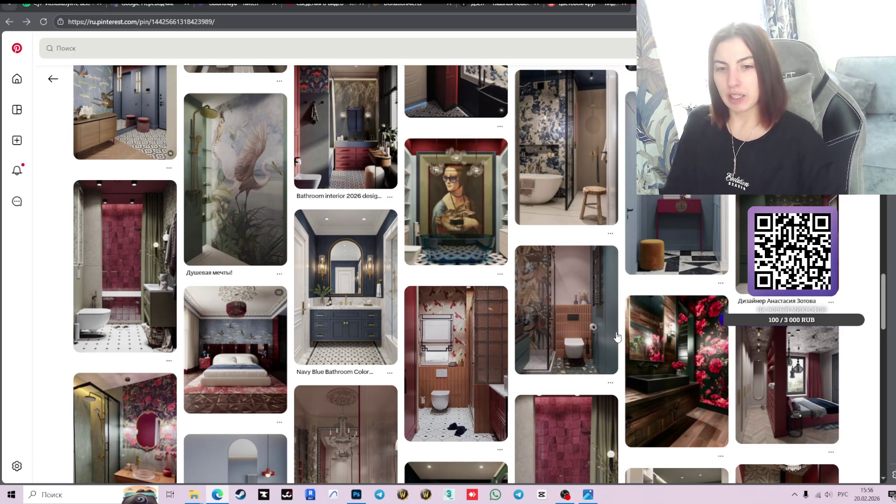
scroll(643, 293, down, 3)
scroll(654, 256, down, 2)
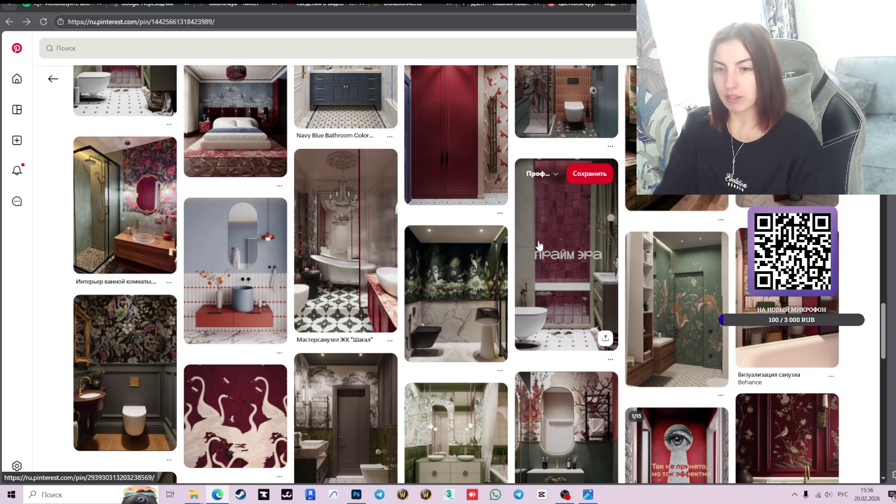
scroll(588, 250, down, 3)
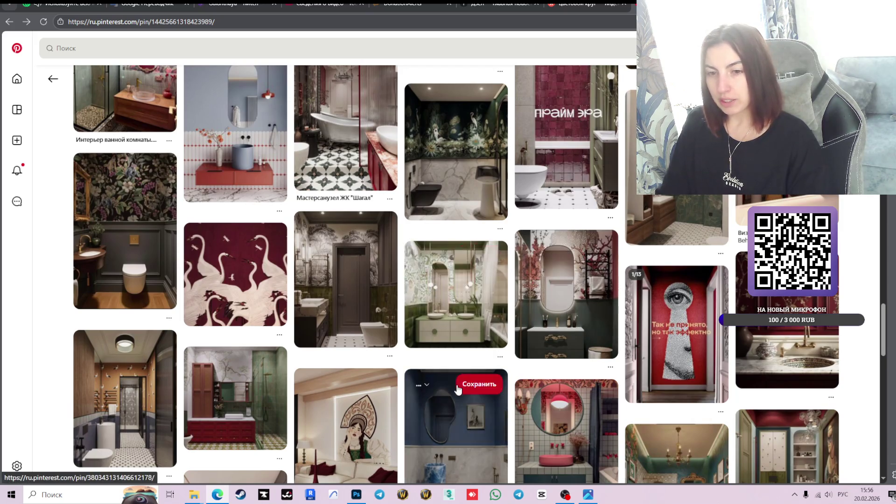
scroll(513, 322, down, 3)
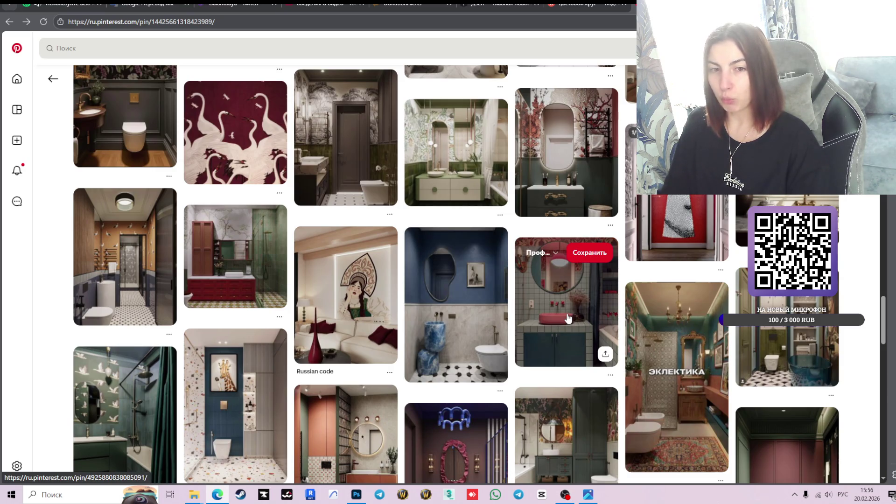
scroll(568, 318, down, 2)
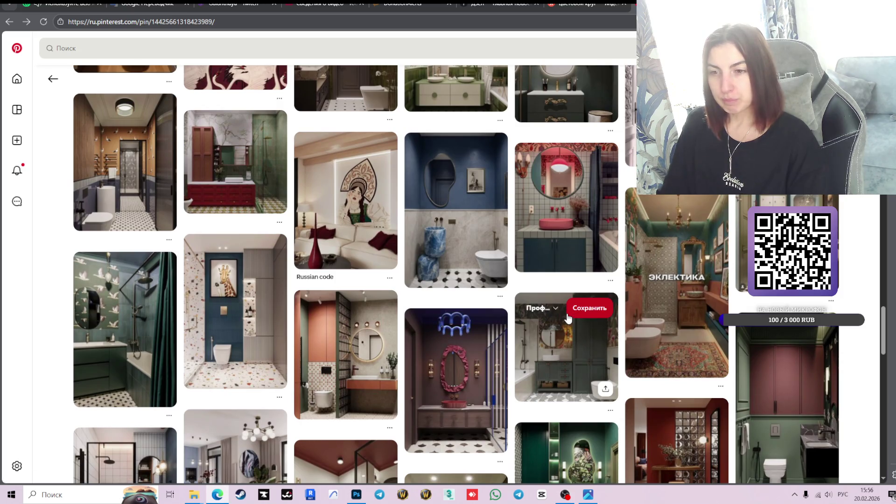
scroll(568, 318, down, 2)
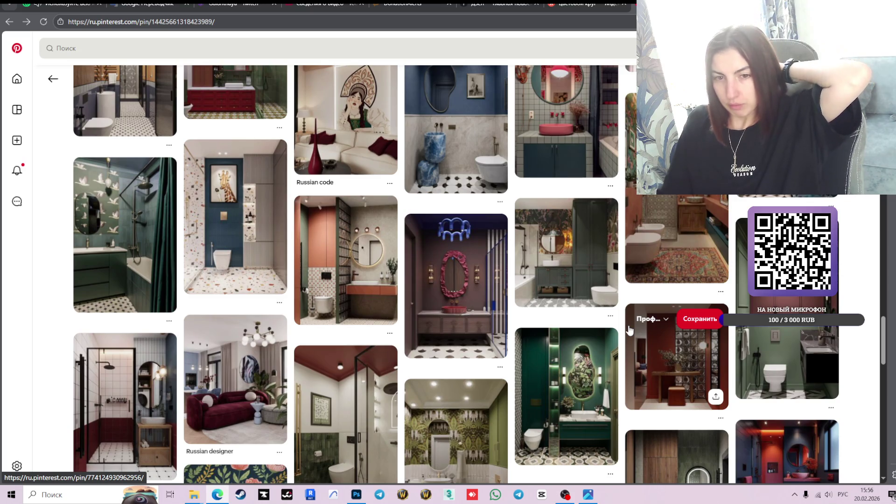
scroll(606, 309, down, 2)
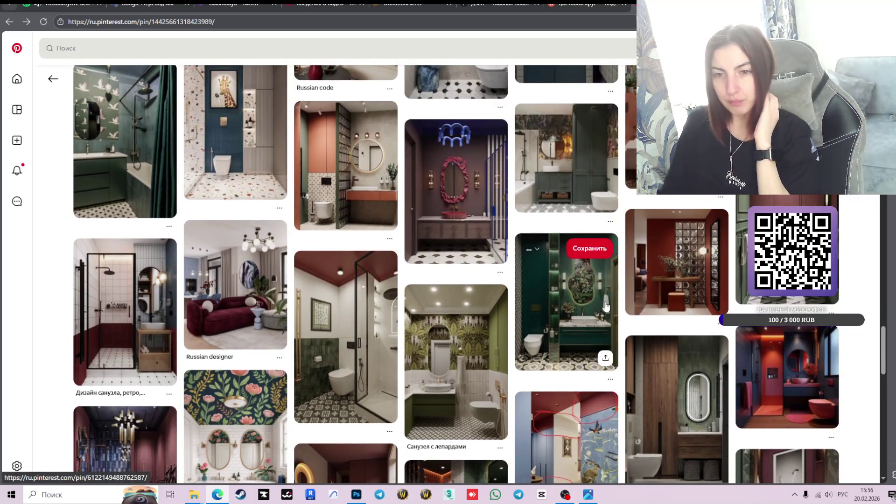
Screenshot the full-size burgundy-ceiling, green-tile bathroom image to the clipboard and return to Photoshop
click(351, 364)
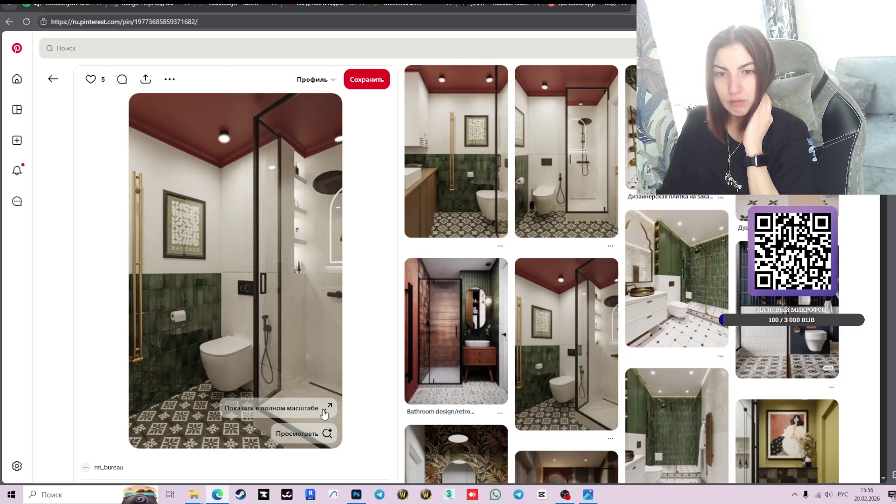
click(326, 411)
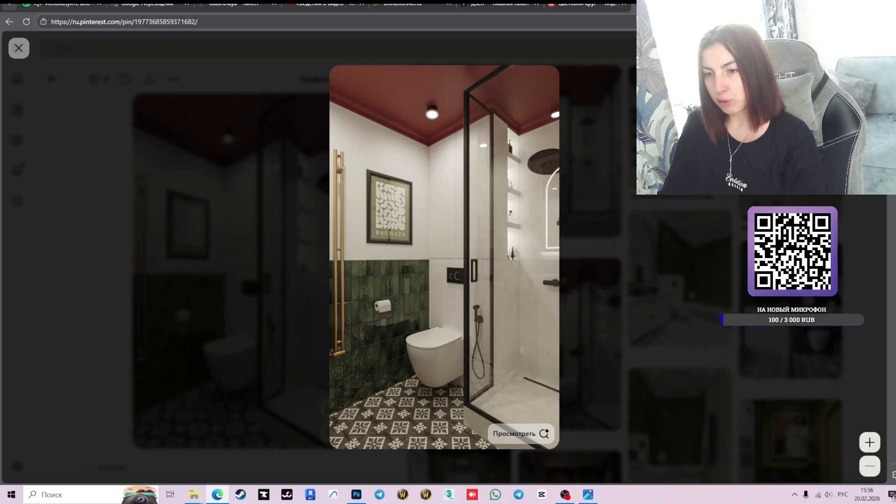
key(ctrl+super+c)
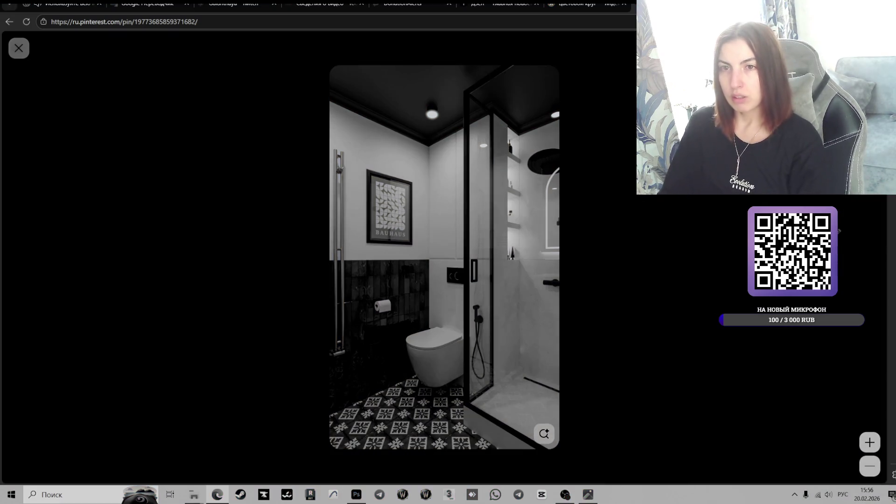
drag(329, 66, 560, 425)
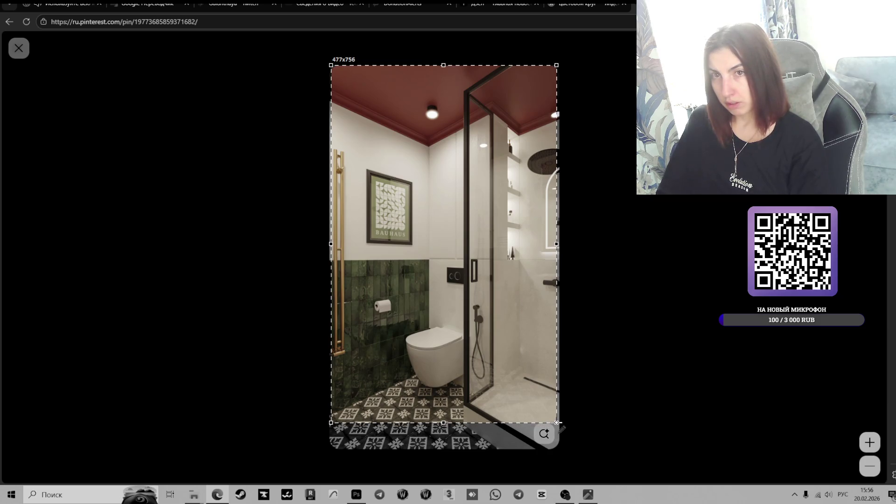
click(571, 374)
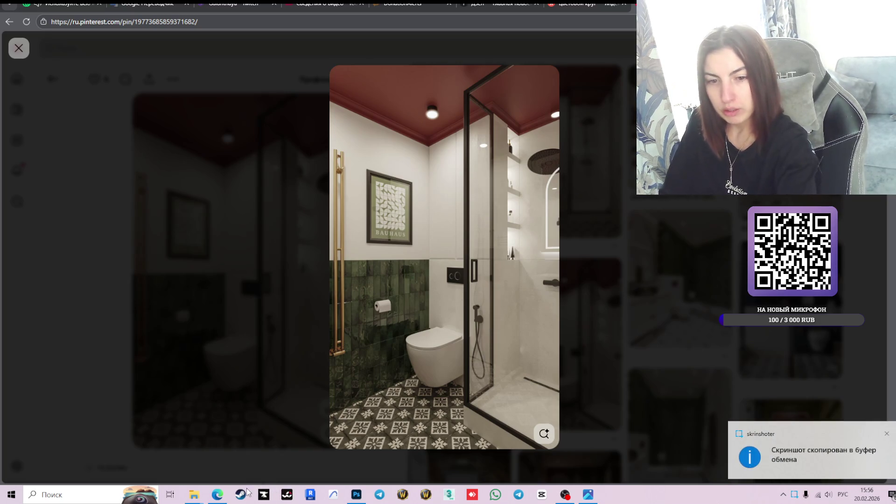
click(358, 495)
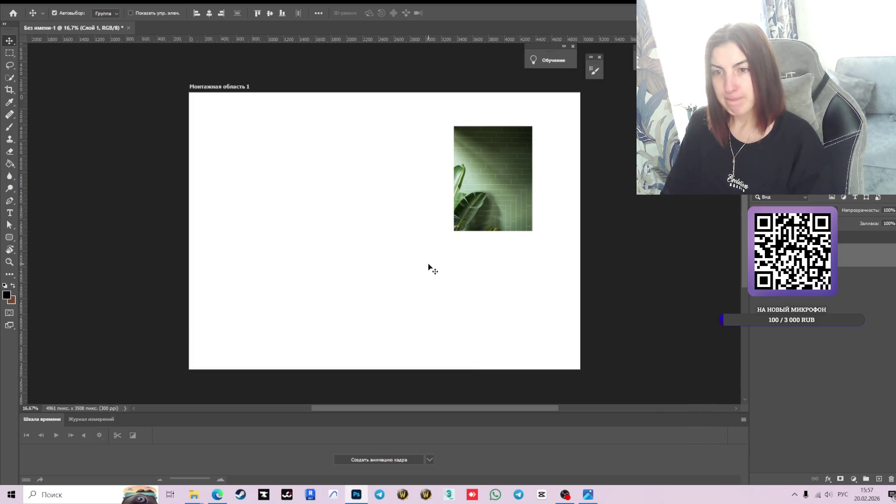
Select the artboard, briefly view виз1.jpg in Photos, then go back to the Pinterest pin
scroll(425, 265, down, 1)
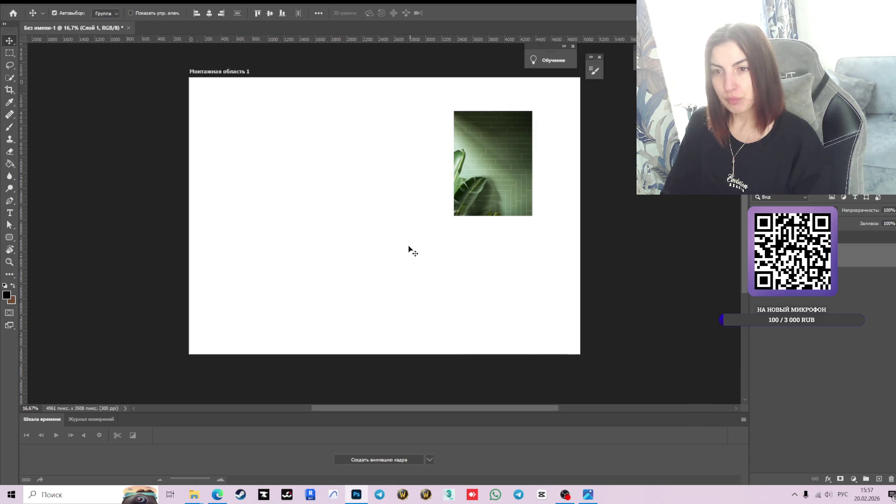
click(428, 250)
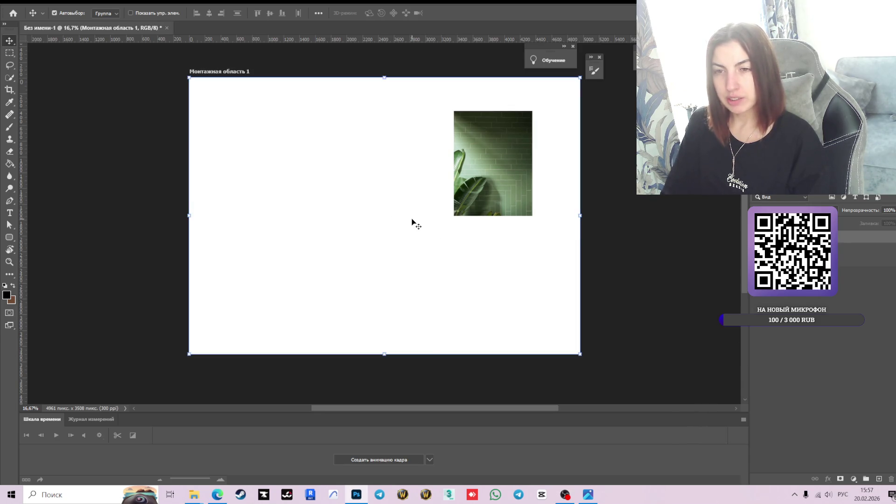
click(591, 498)
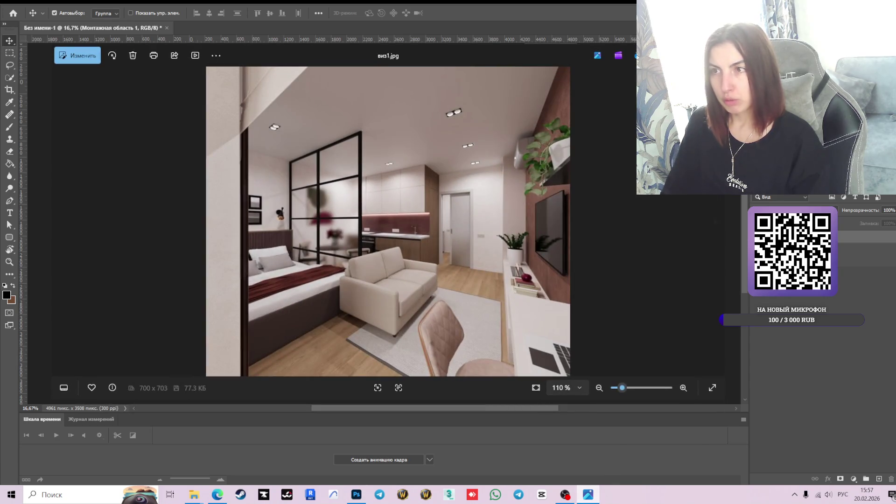
key(alt+F4)
click(217, 495)
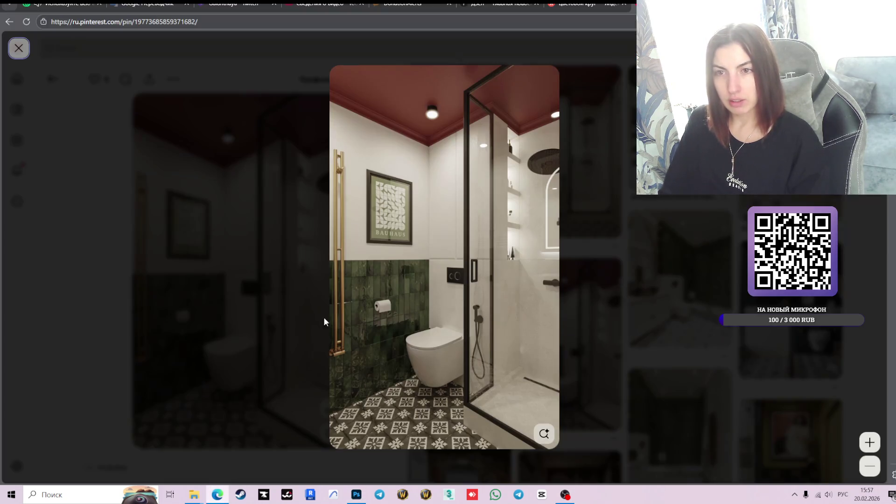
Capture a fresh screenshot of the bathroom image and paste it onto the Photoshop moodboard
key(super+shift+s)
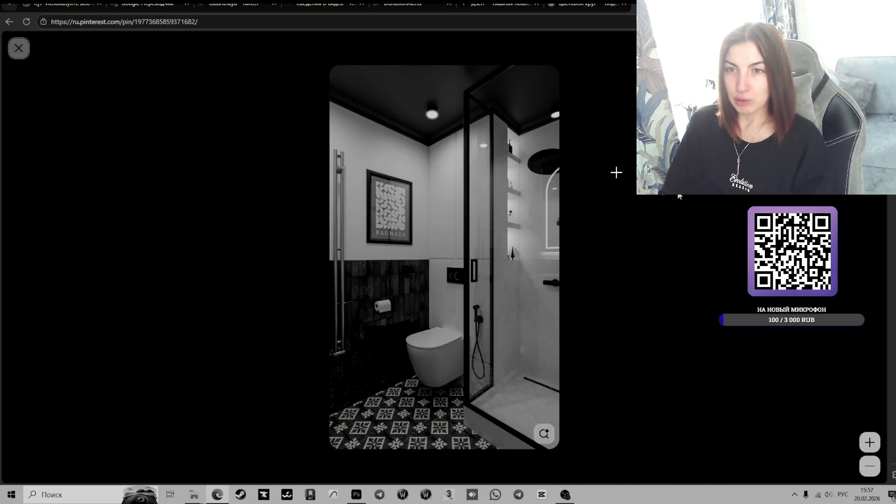
mouse_move(333, 70)
mouse_down()
mouse_move(509, 379)
mouse_move(558, 421)
mouse_up()
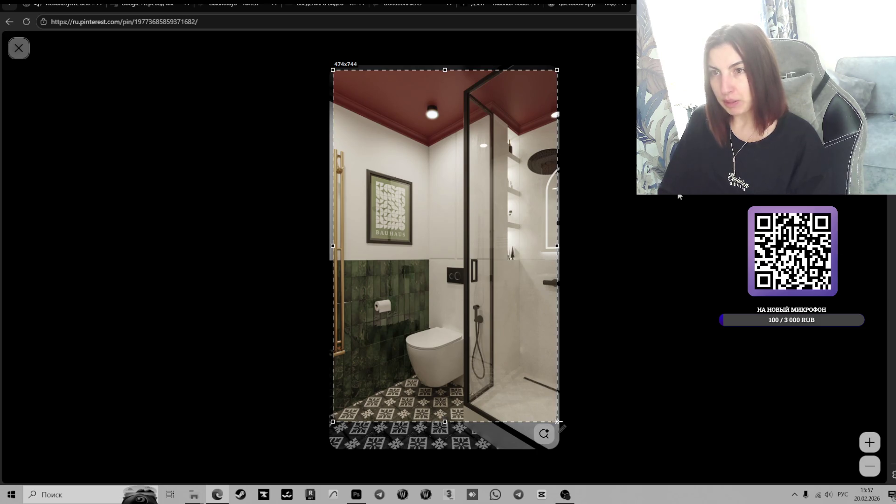
click(570, 392)
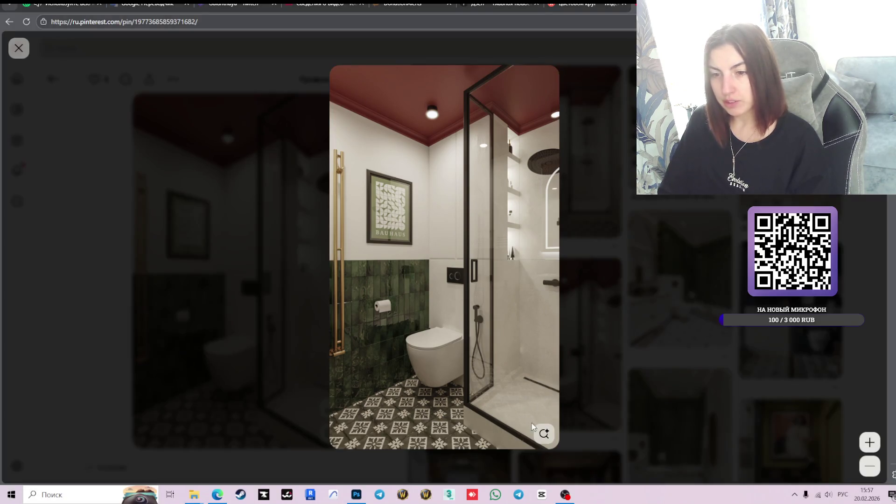
click(361, 494)
key(ctrl+v)
Convert the pasted bathroom layer to a smart object, scale it to about 189%, and shift it left
drag(384, 213, 329, 184)
right_click(776, 252)
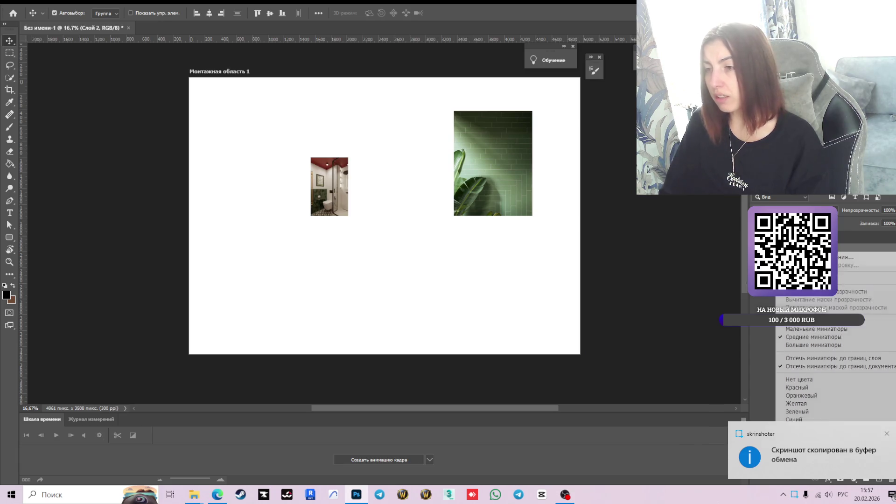
click(719, 246)
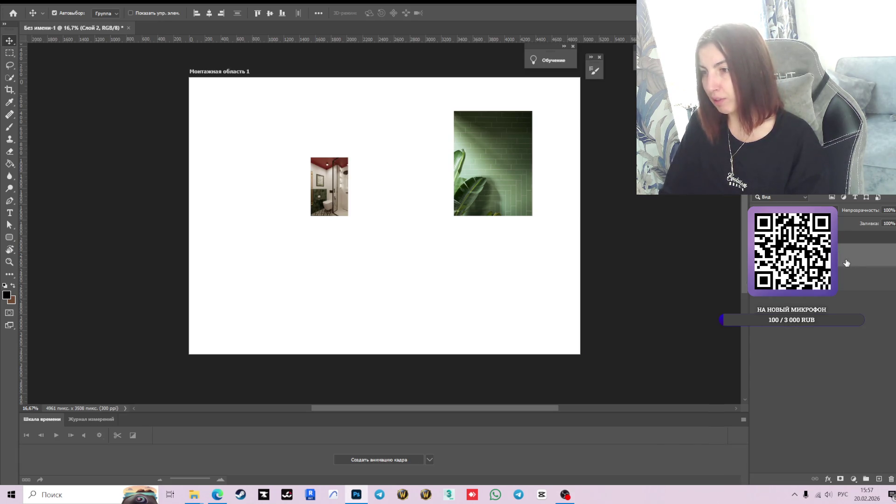
right_click(847, 261)
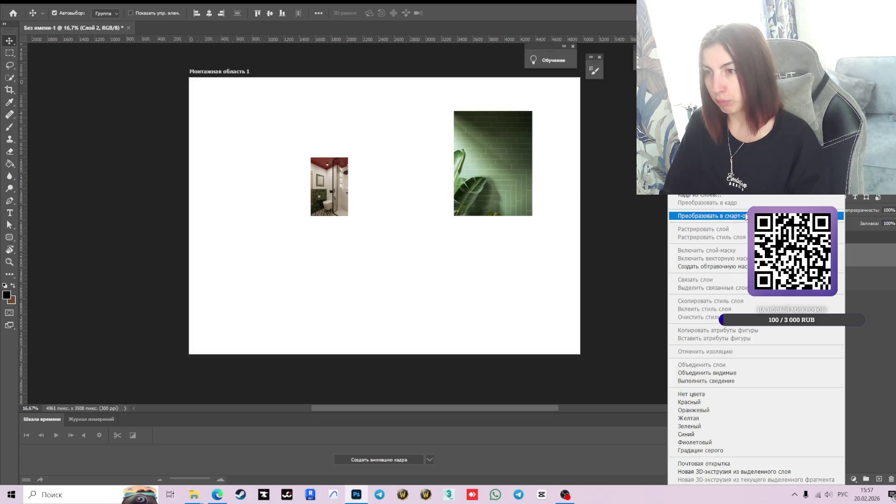
click(745, 216)
key(ctrl+t)
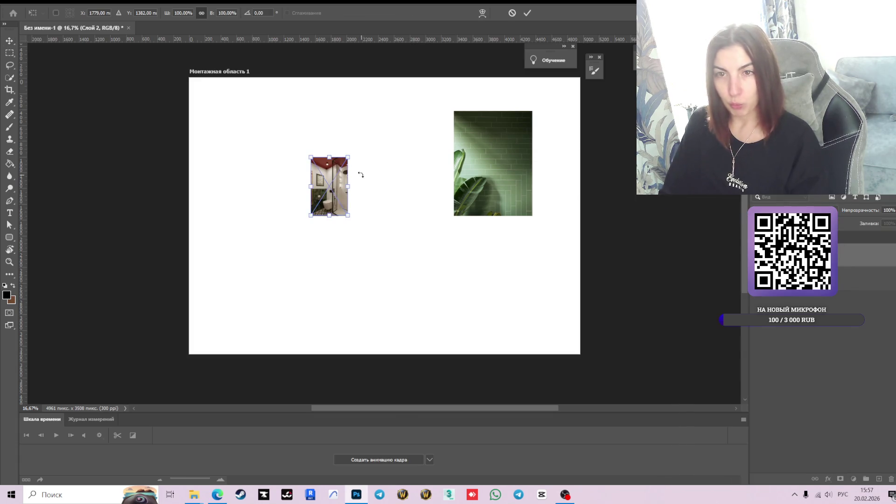
drag(350, 160, 403, 125)
drag(355, 157, 296, 148)
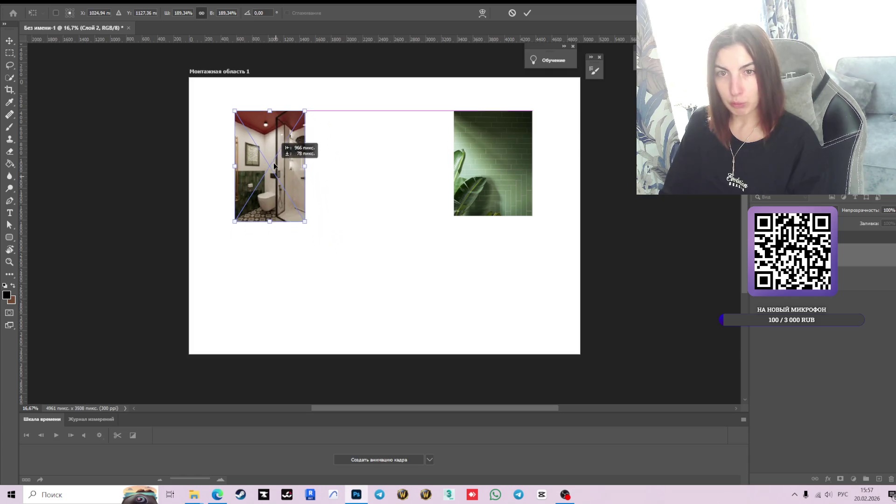
click(528, 14)
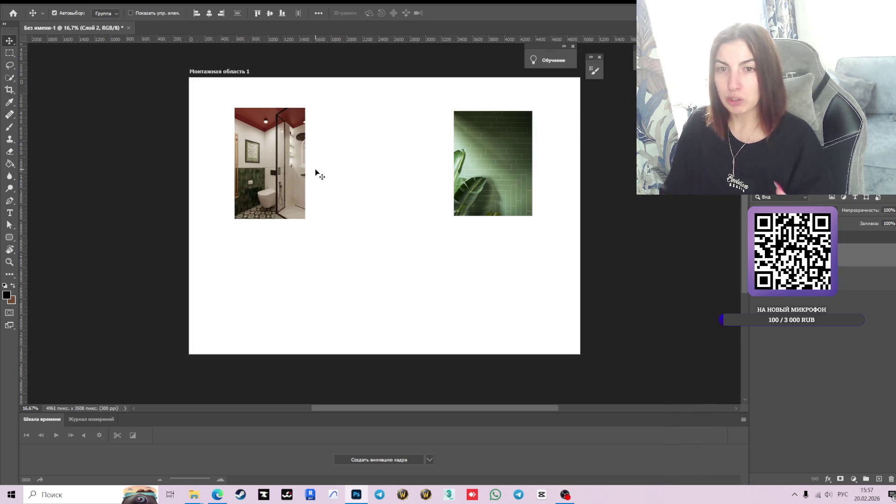
Move the bathroom photo lower and enlarge it to about 235%
drag(304, 161, 330, 199)
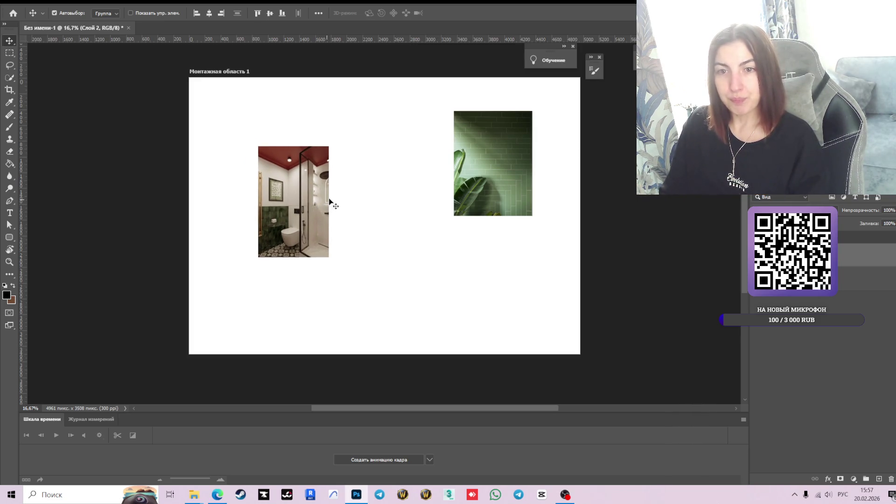
key(ctrl+t)
drag(328, 146, 346, 120)
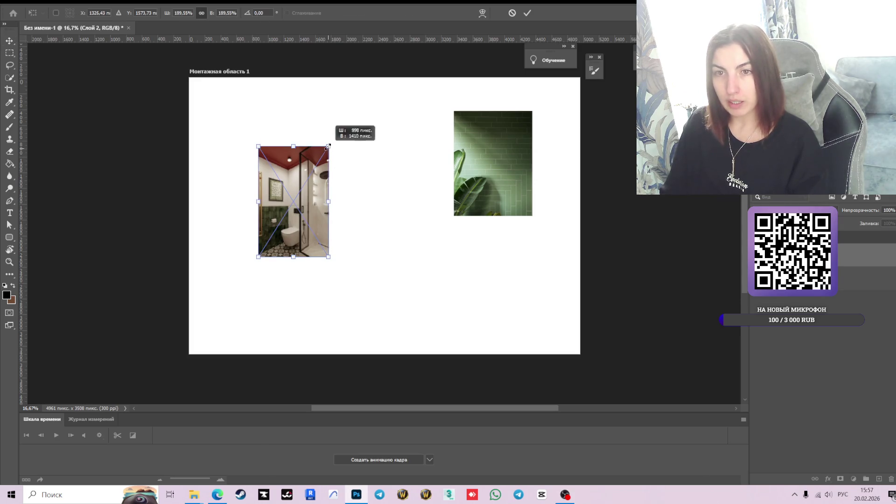
drag(320, 161, 300, 200)
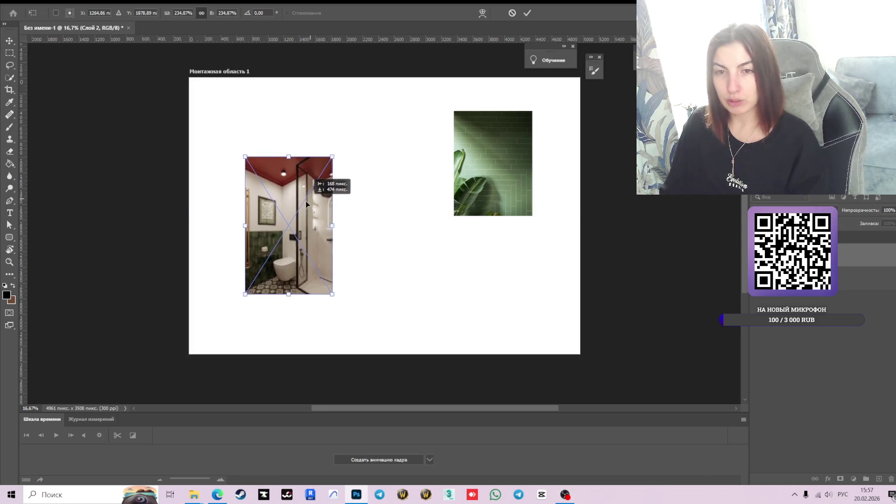
click(528, 13)
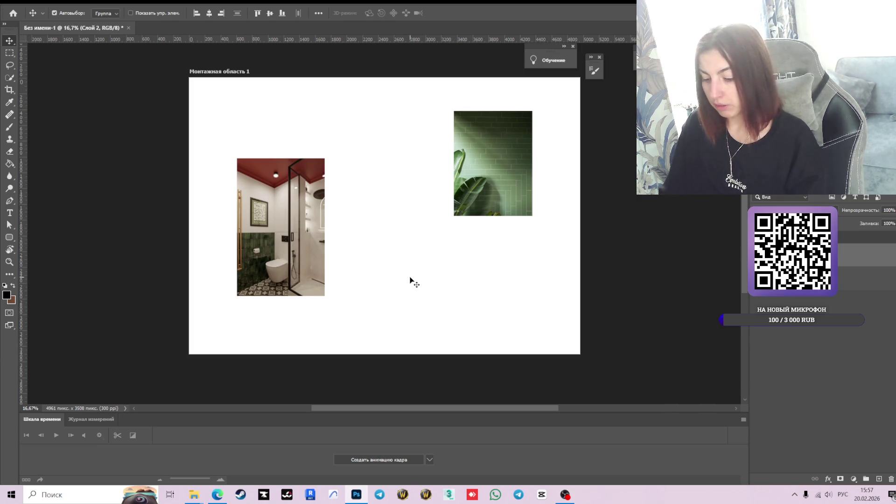
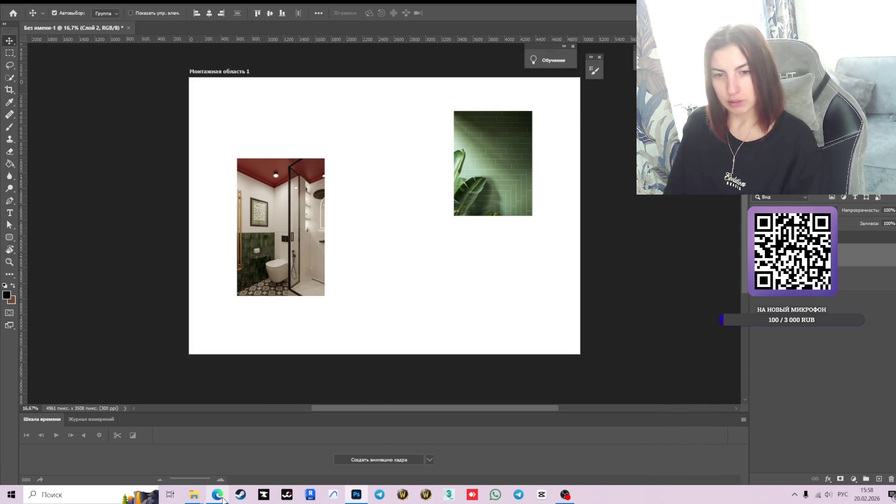
Switch to the browser and close the enlarged image to show the green-tiled bathroom pin page
key(alt+Tab)
click(707, 229)
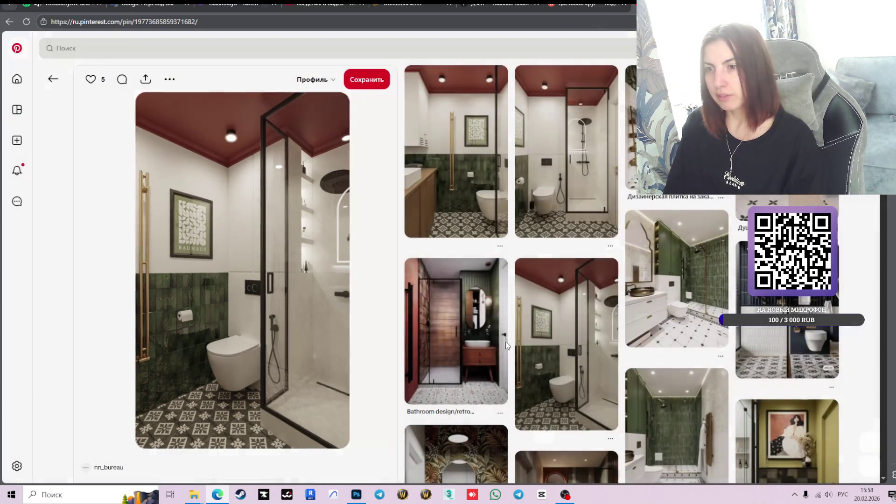
scroll(553, 336, down, 3)
scroll(607, 285, down, 2)
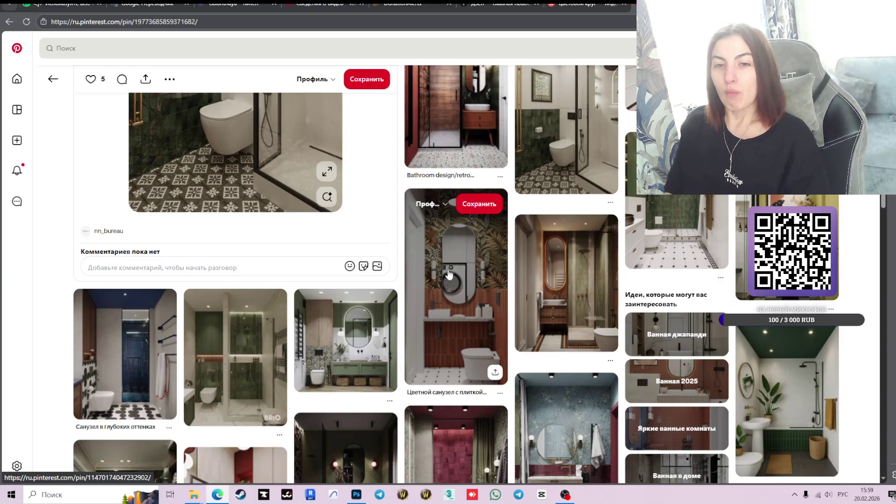
scroll(484, 277, up, 2)
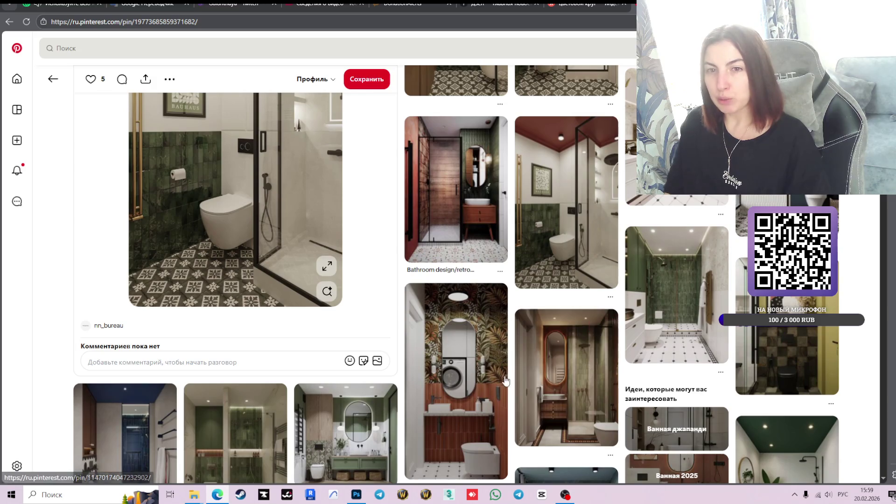
scroll(495, 344, up, 3)
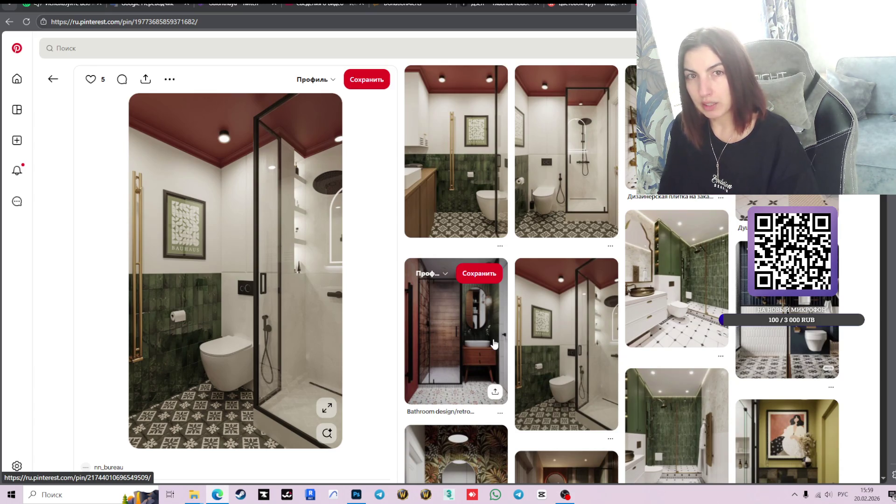
Go back to the previous bathroom pin and scroll far down its burgundy and green related pins
click(53, 79)
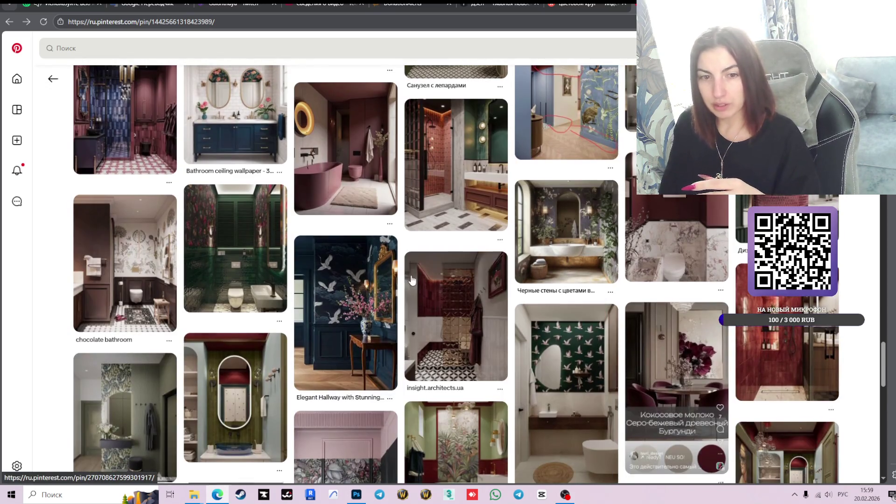
scroll(411, 280, down, 1)
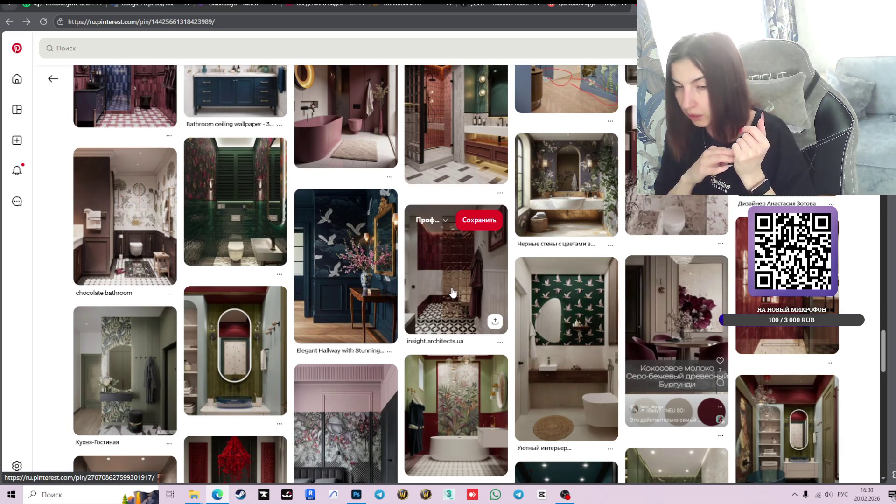
scroll(454, 262, down, 3)
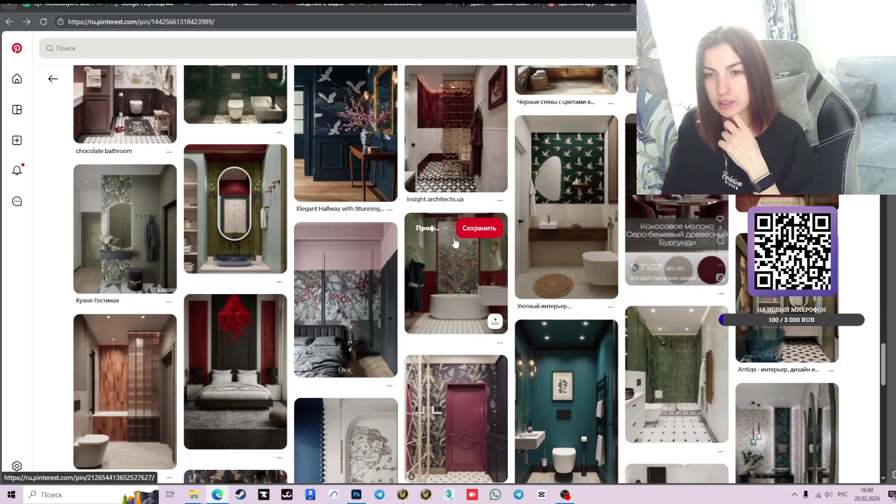
scroll(455, 242, down, 4)
scroll(526, 243, down, 1)
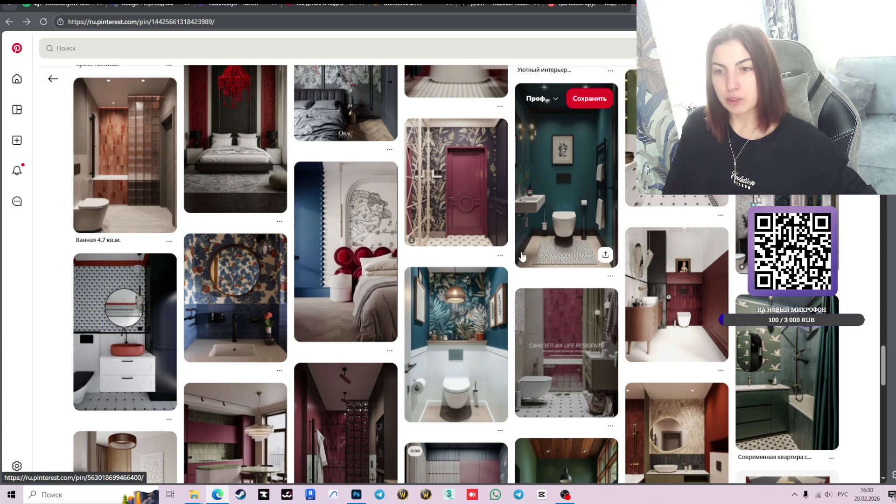
scroll(541, 263, down, 3)
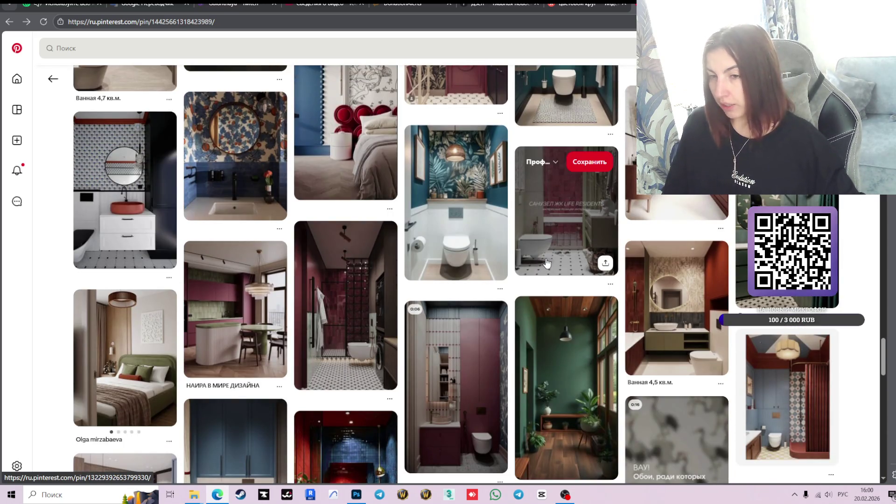
scroll(544, 264, down, 3)
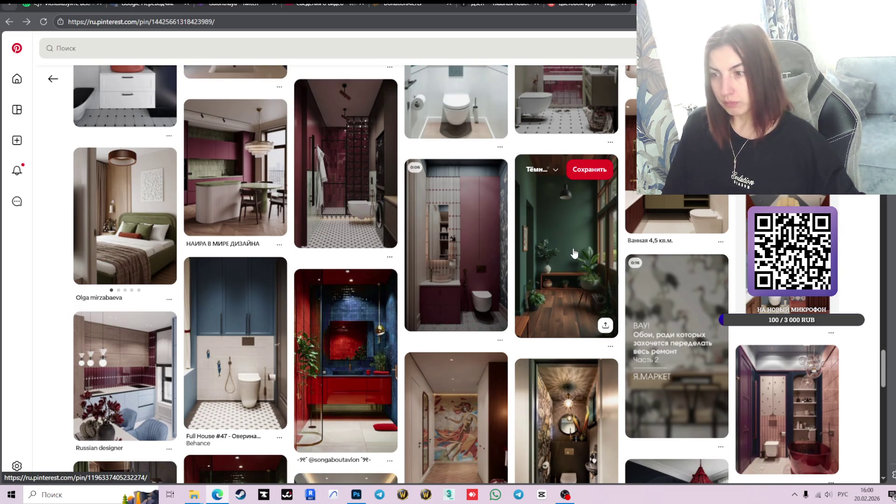
scroll(574, 253, down, 4)
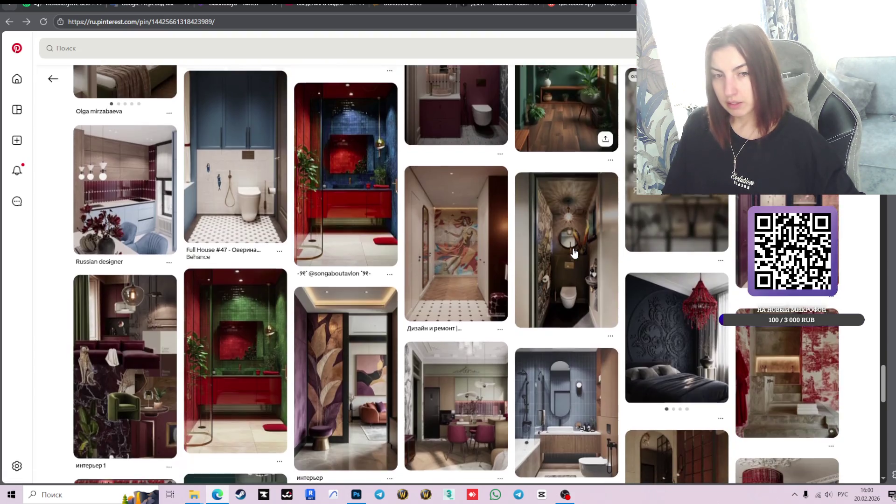
scroll(575, 254, down, 5)
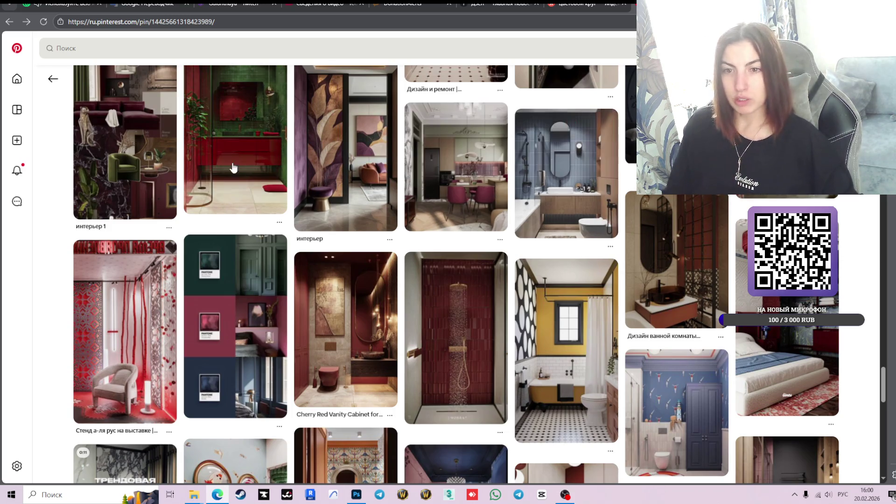
scroll(482, 235, down, 3)
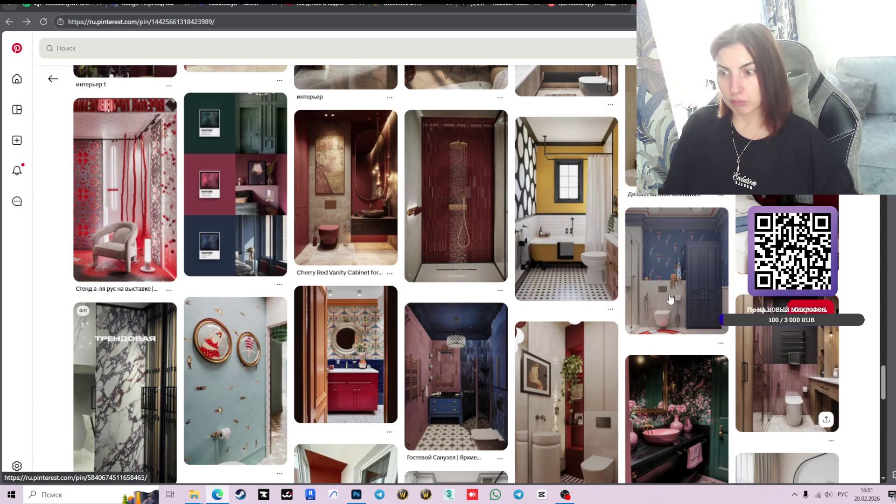
scroll(646, 277, down, 3)
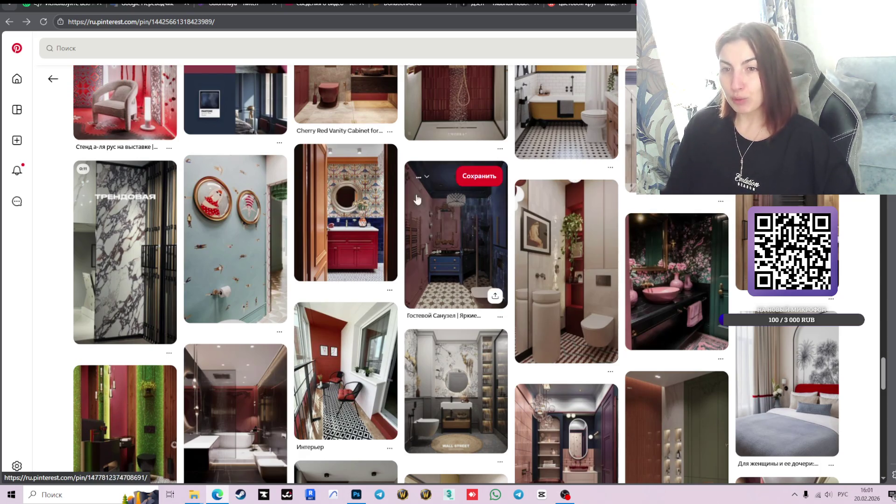
scroll(692, 313, down, 5)
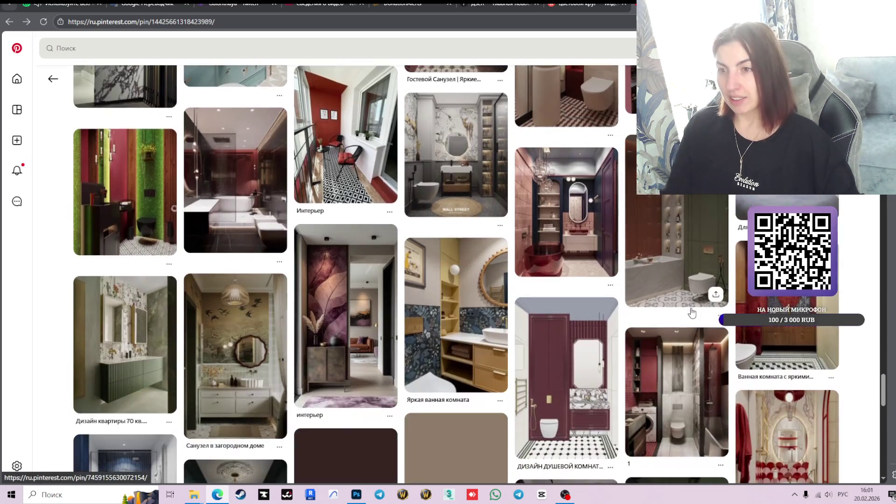
scroll(692, 313, up, 1)
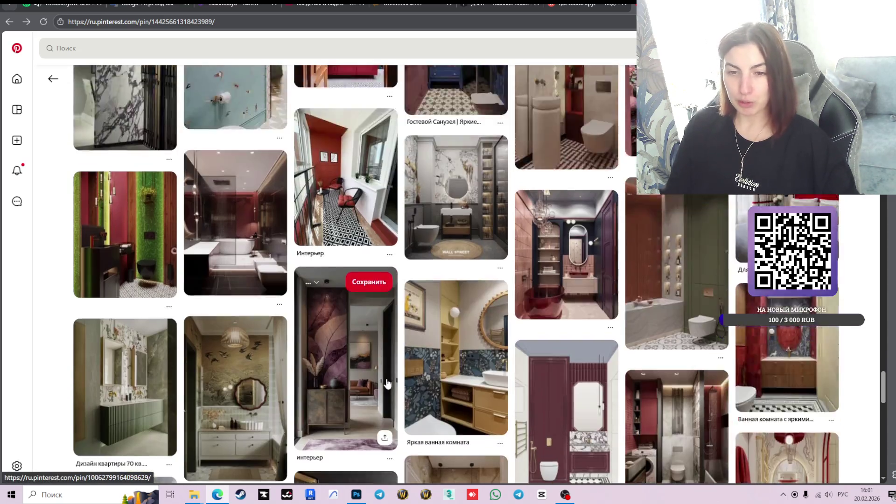
scroll(386, 384, down, 2)
scroll(602, 280, down, 3)
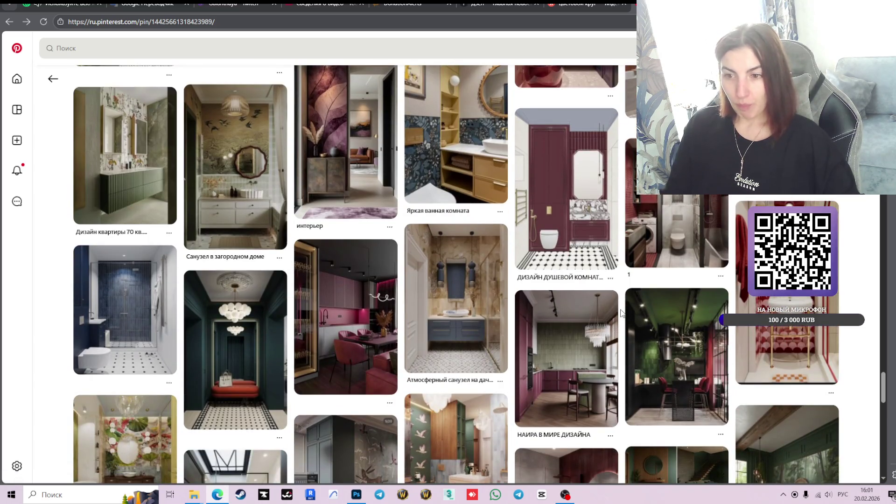
scroll(622, 313, down, 3)
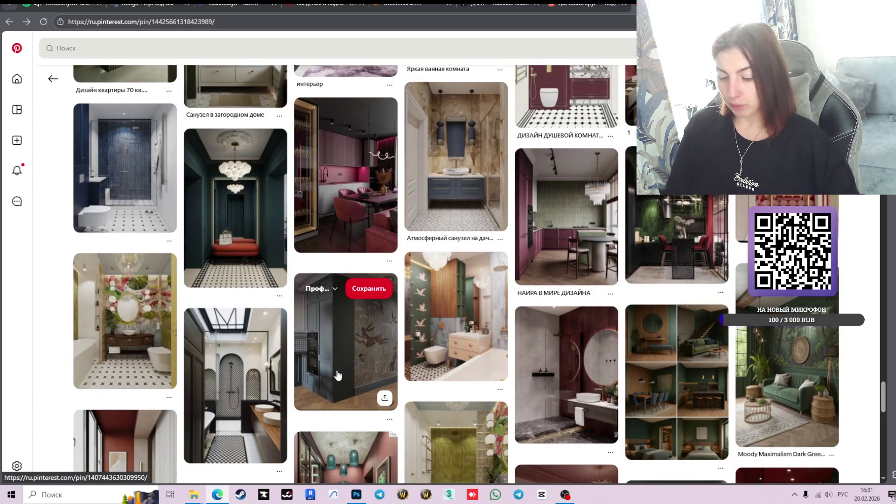
scroll(366, 356, down, 2)
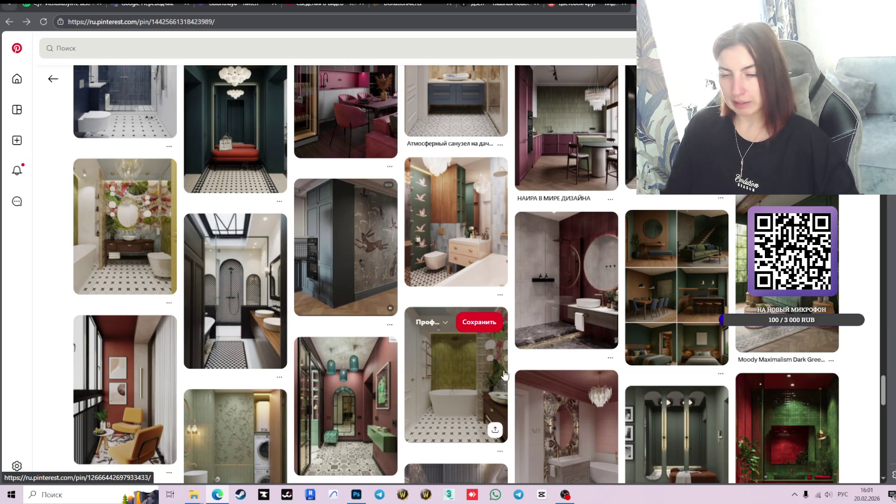
scroll(509, 374, down, 3)
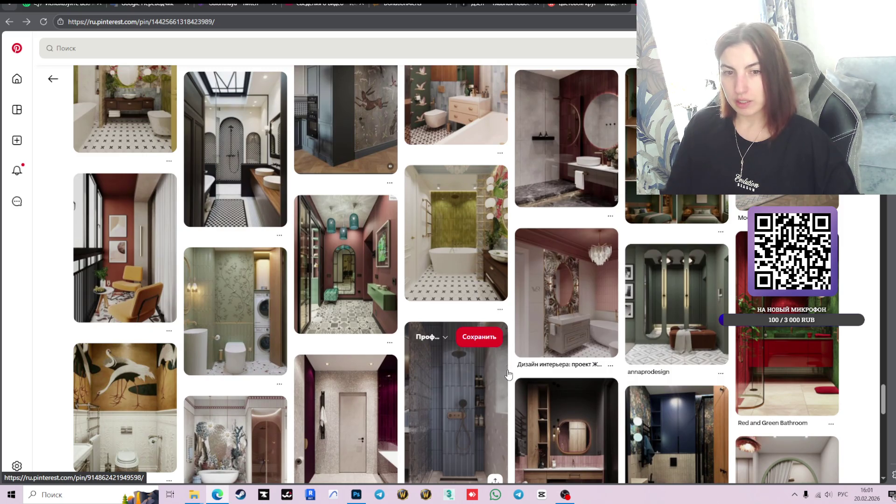
scroll(508, 375, down, 3)
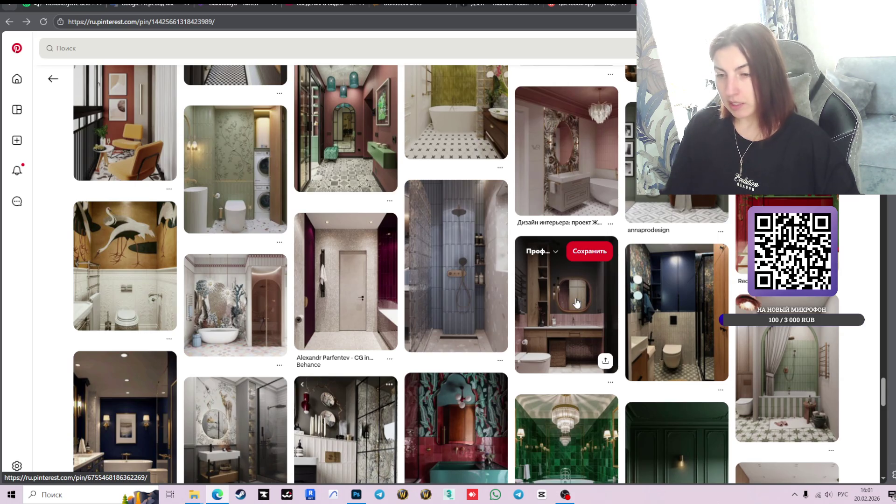
scroll(577, 302, down, 2)
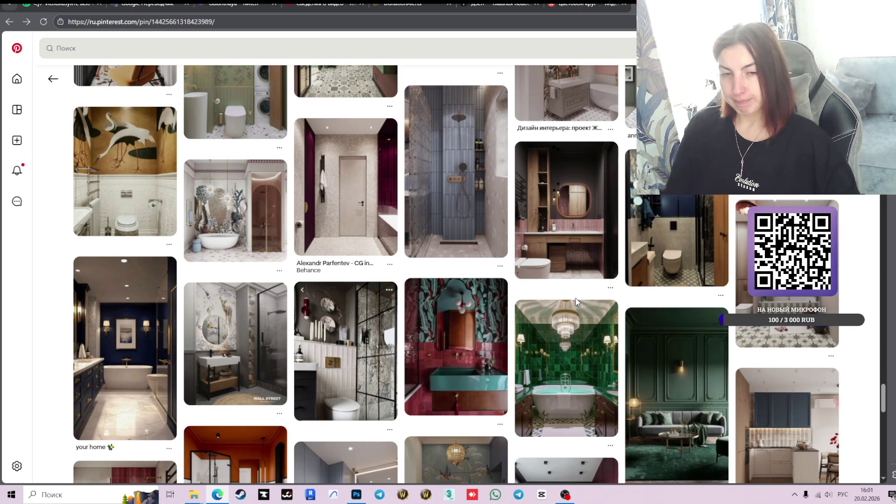
scroll(576, 298, down, 3)
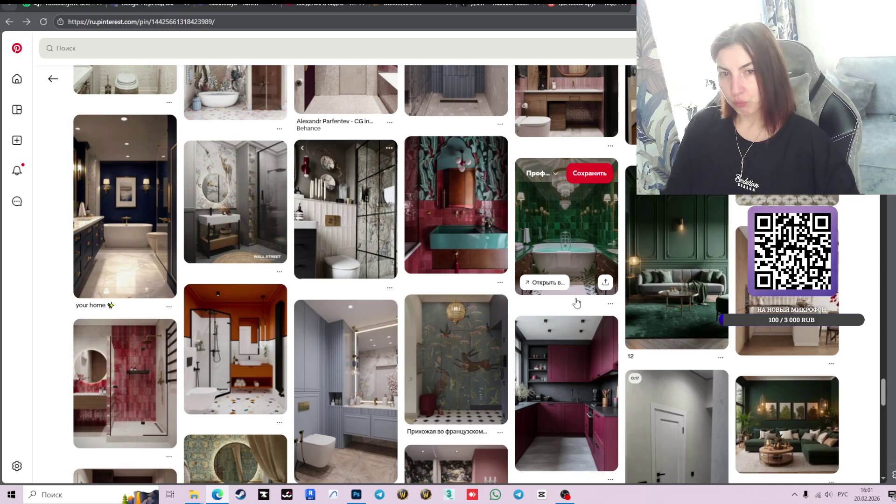
scroll(577, 304, down, 3)
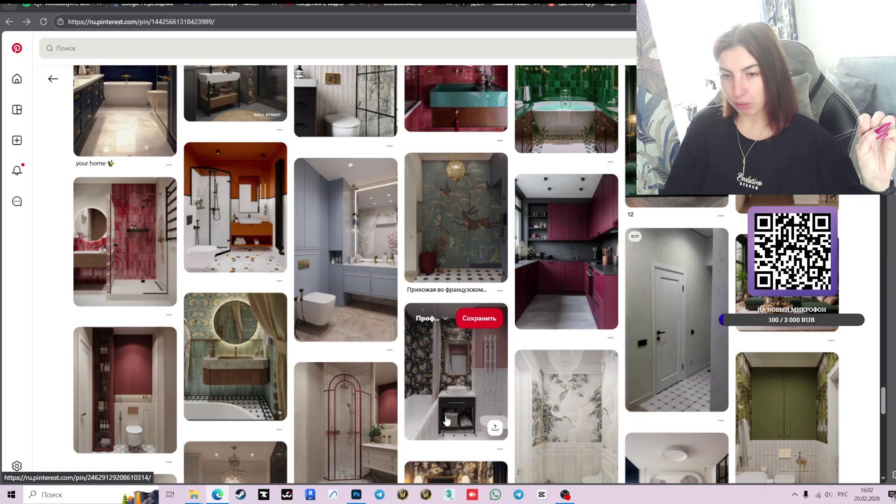
scroll(447, 420, down, 3)
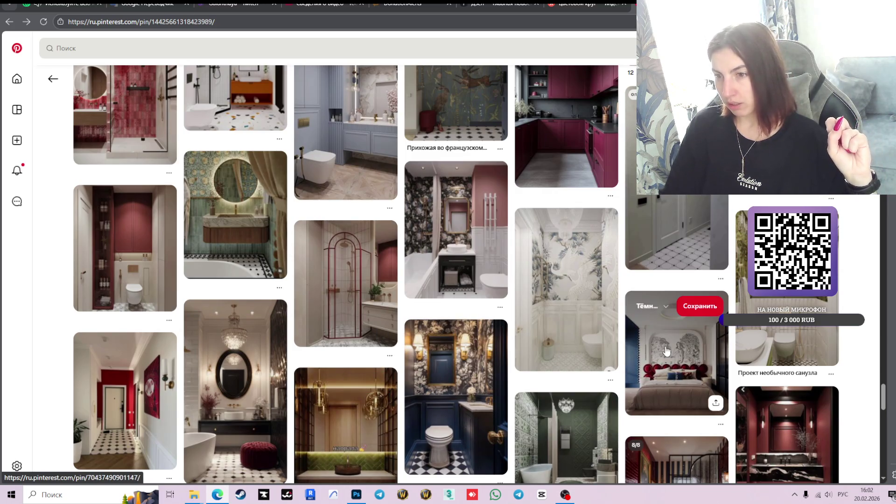
scroll(666, 351, down, 3)
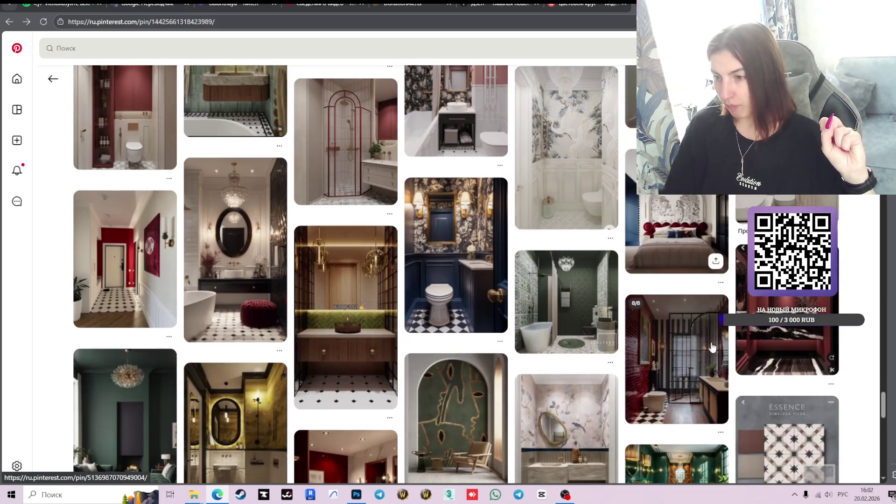
scroll(629, 373, down, 2)
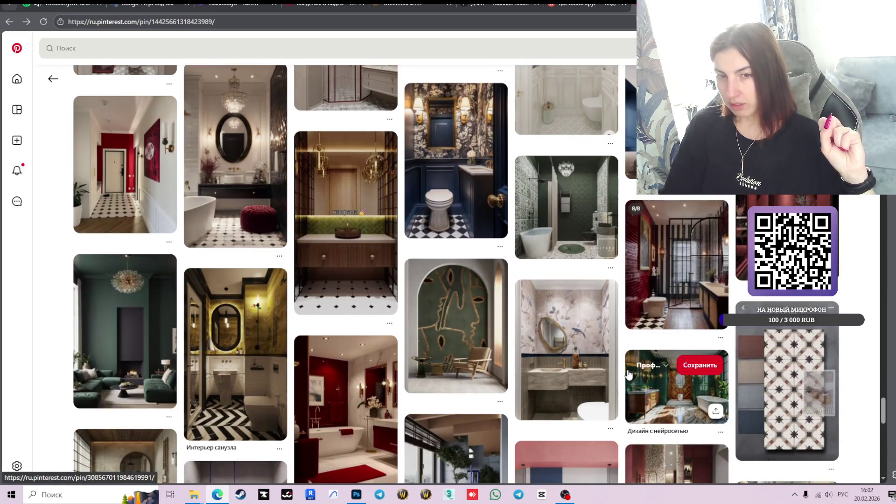
scroll(673, 371, down, 3)
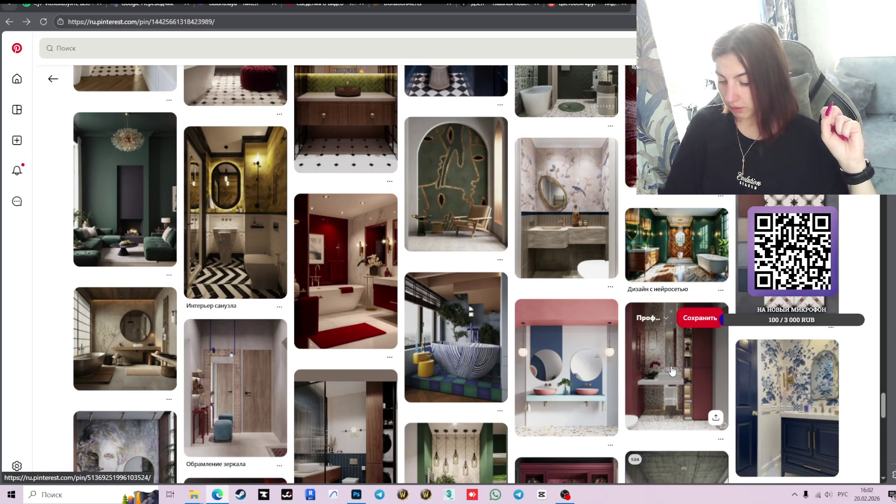
scroll(537, 326, down, 4)
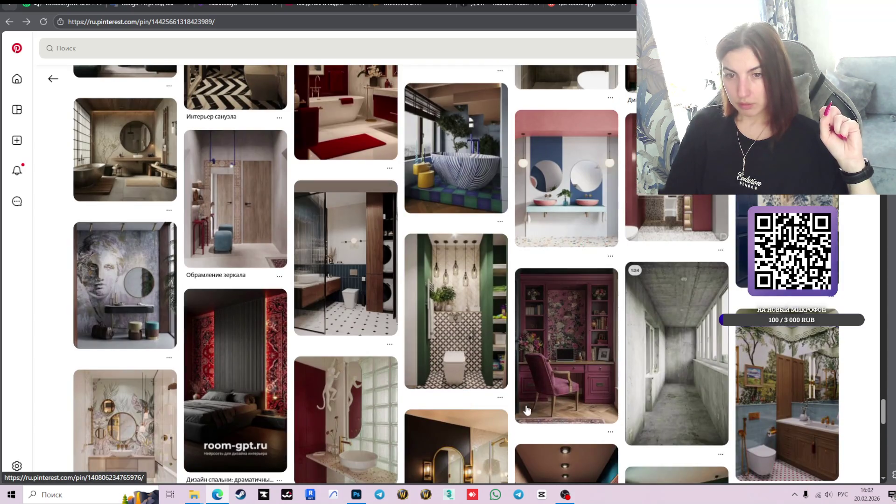
Open the navy-tiled bathroom pin with fluted glass, wood panelling and octagon floor
click(374, 300)
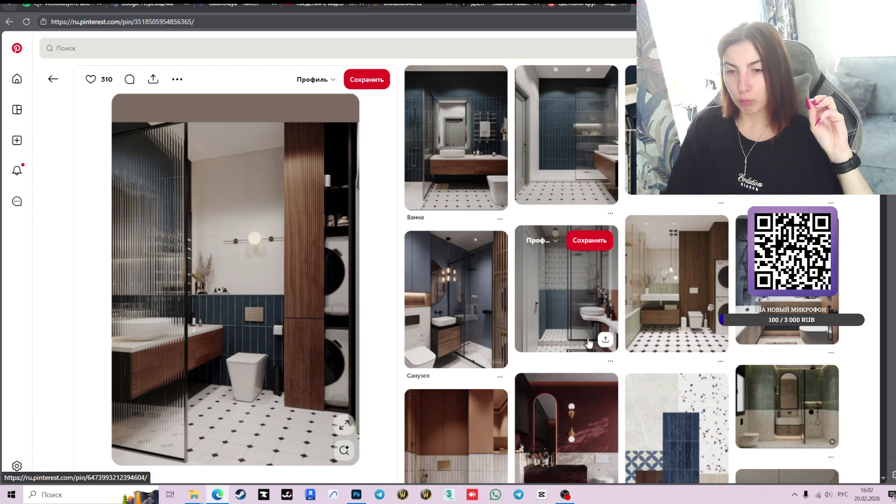
scroll(590, 343, down, 1)
scroll(589, 343, up, 1)
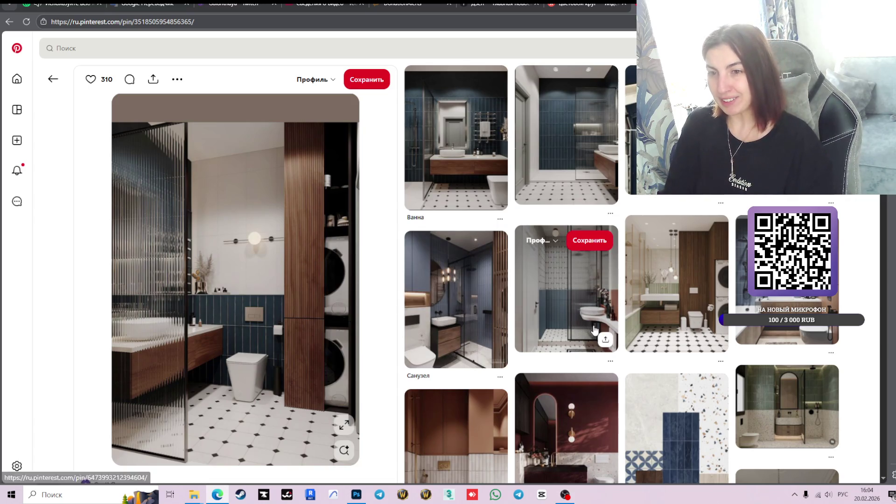
scroll(653, 322, down, 3)
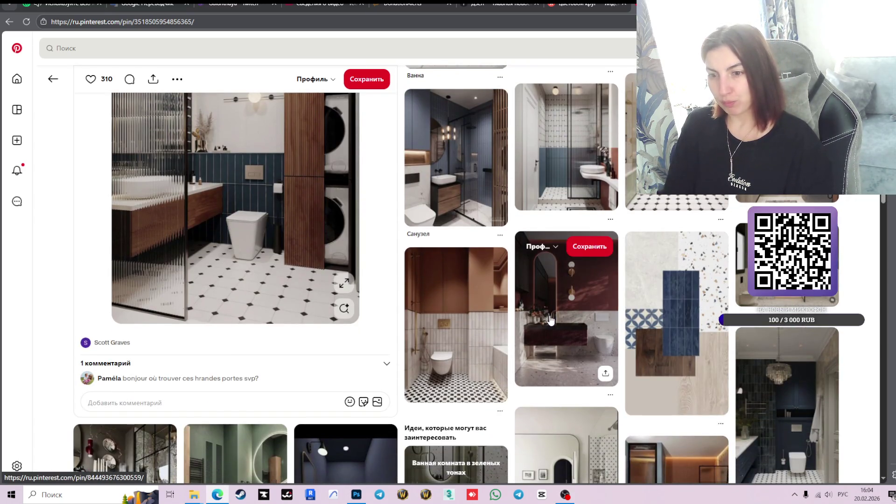
scroll(839, 298, down, 3)
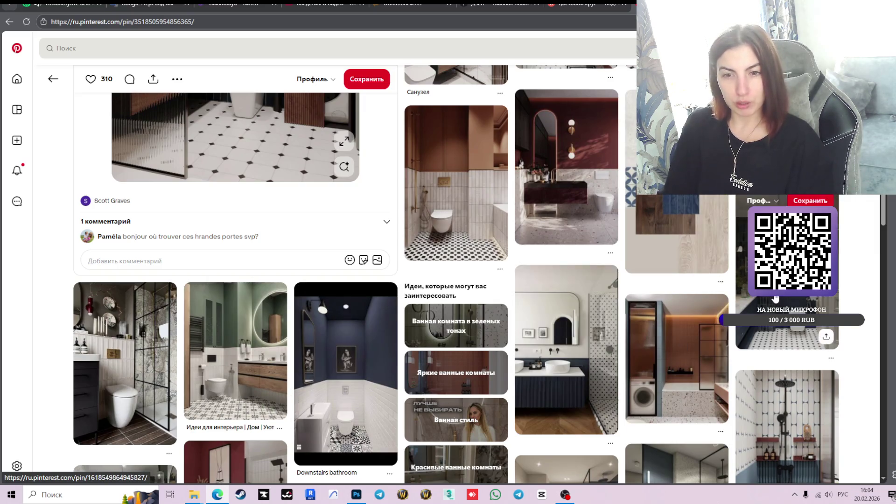
scroll(775, 298, down, 3)
scroll(775, 299, down, 3)
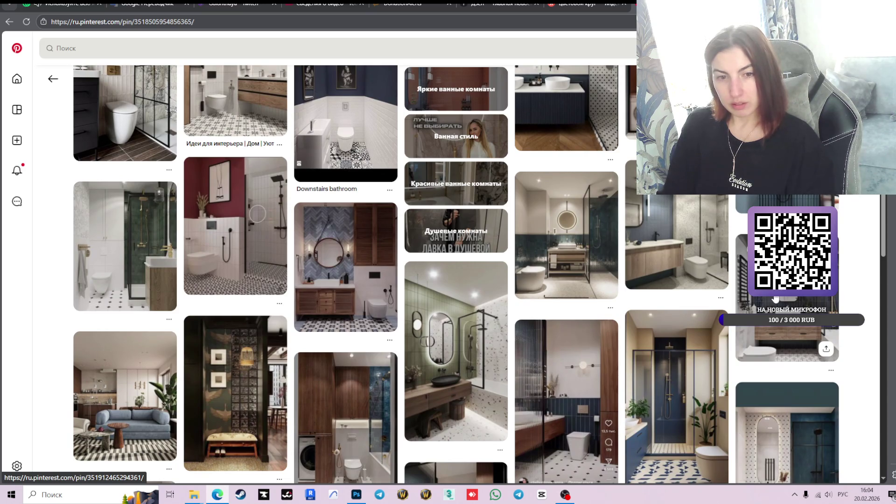
scroll(775, 299, down, 4)
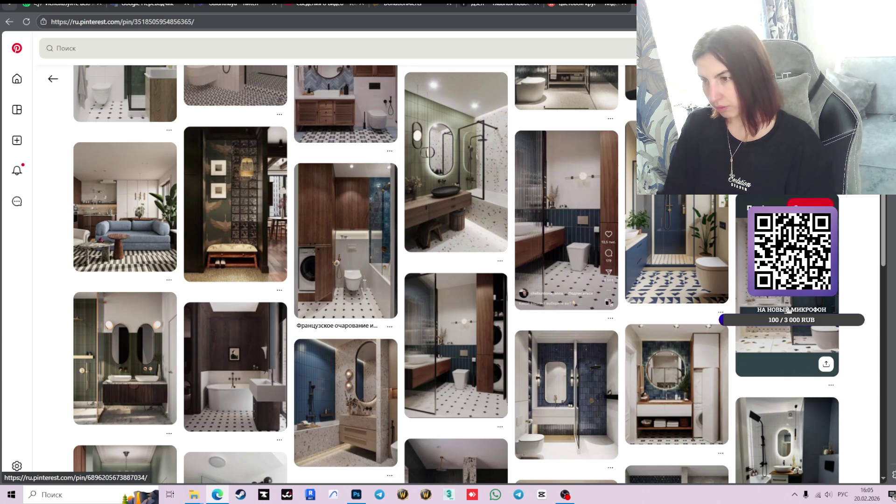
scroll(845, 295, down, 4)
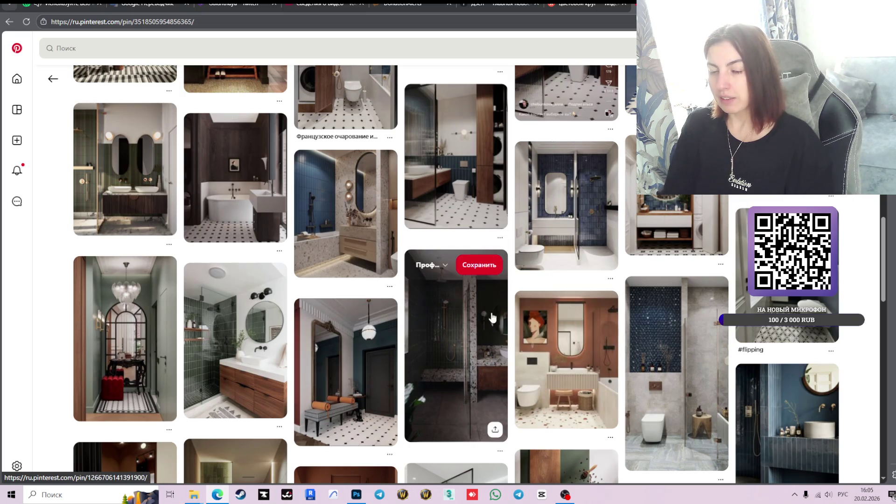
scroll(452, 344, down, 3)
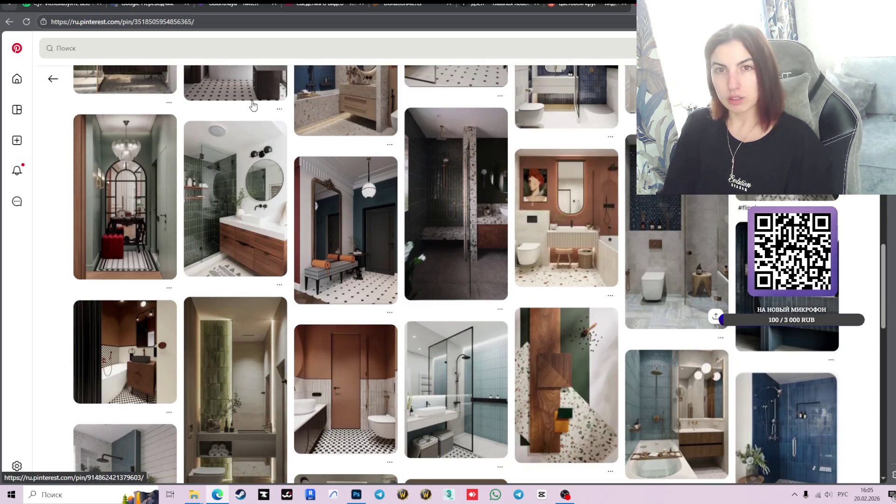
click(146, 46)
Search Pinterest for 'шкаф в прихожей' using the autocomplete suggestion
text(шкаф )
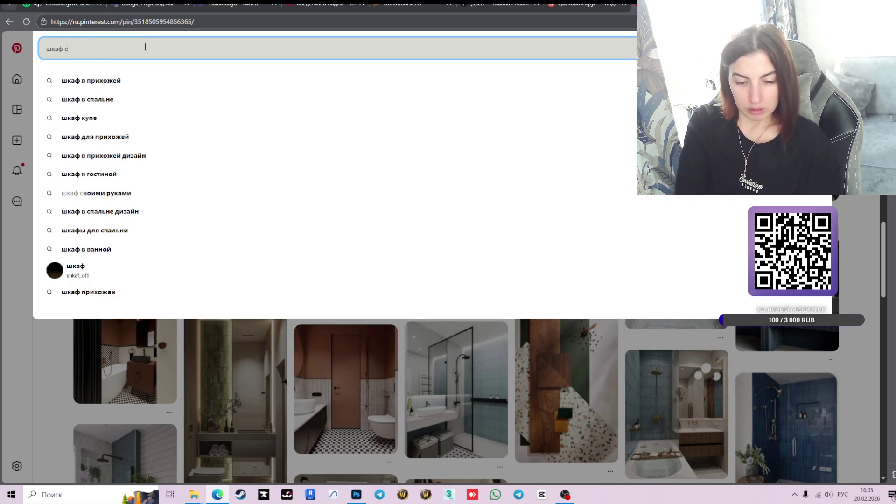
text(стен)
key(BackSpace)
key(BackSpace)
key(BackSpace)
key(BackSpace)
key(BackSpace)
text(в )
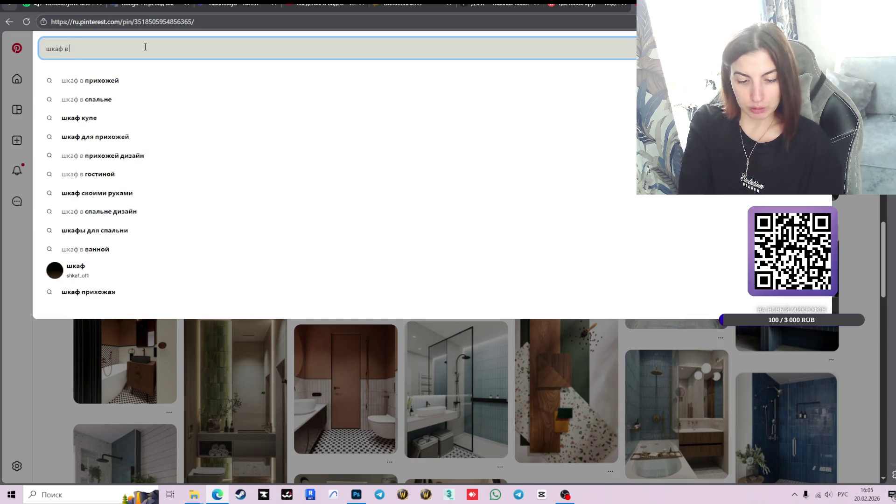
text(при)
key(Down)
key(Down)
key(Up)
key(Return)
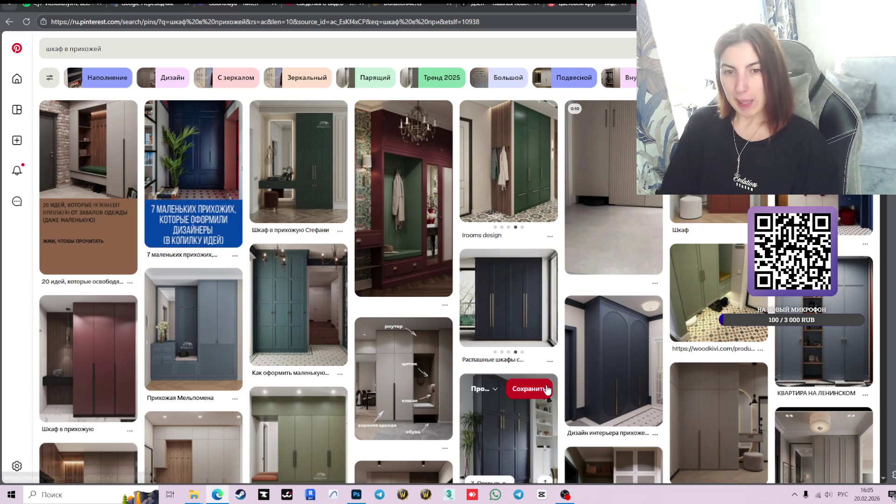
Scroll the results and open the 'Прихожая шкаф' grey hallway wardrobe pin
scroll(548, 390, down, 1)
scroll(548, 390, down, 2)
scroll(537, 373, down, 2)
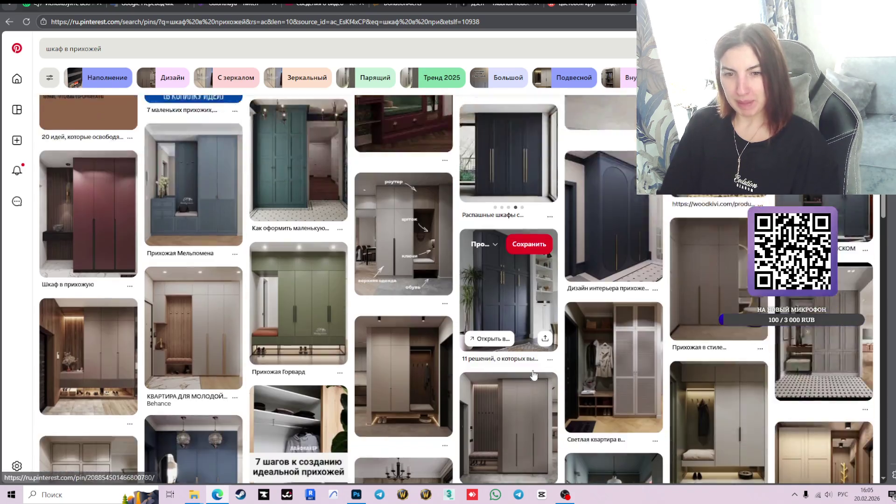
scroll(511, 339, down, 1)
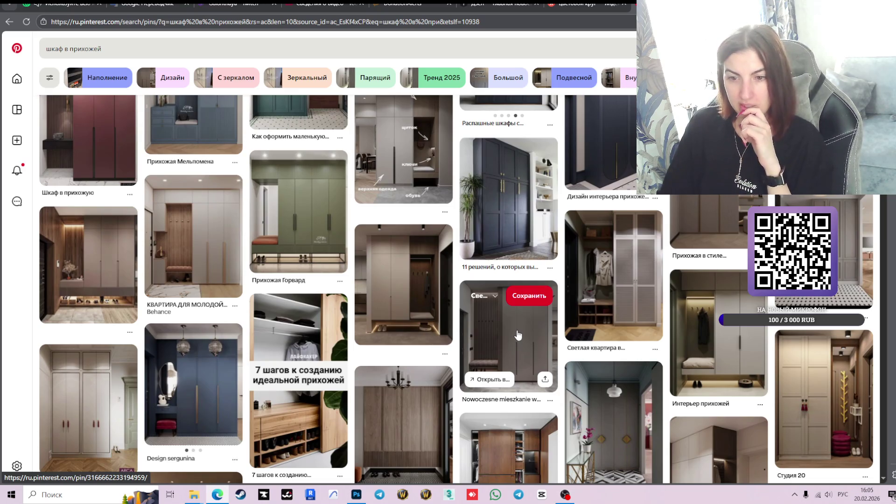
scroll(517, 335, down, 2)
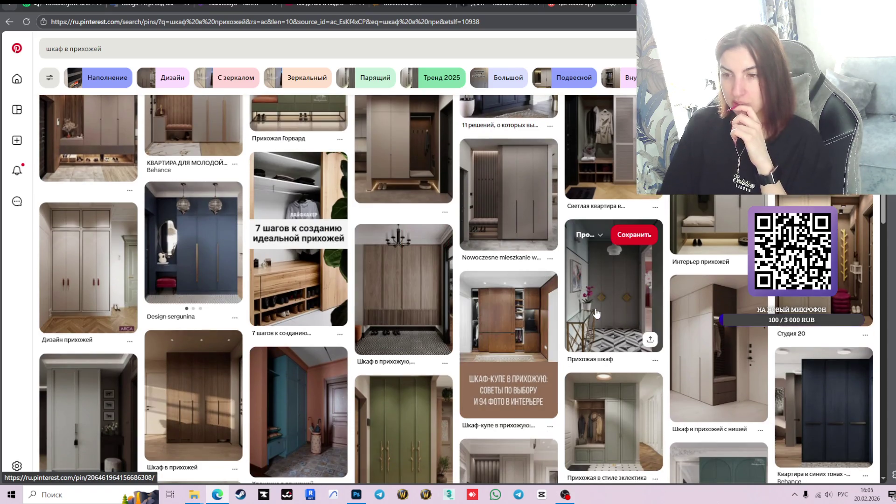
click(649, 339)
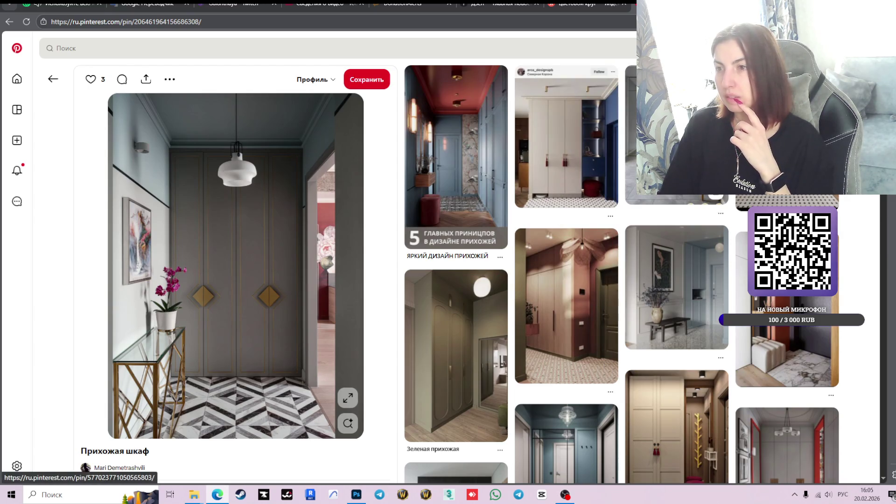
Scroll through the burgundy, navy and sage hallway designs related to the 'Прихожая шкаф' pin
scroll(607, 210, down, 3)
scroll(490, 281, down, 5)
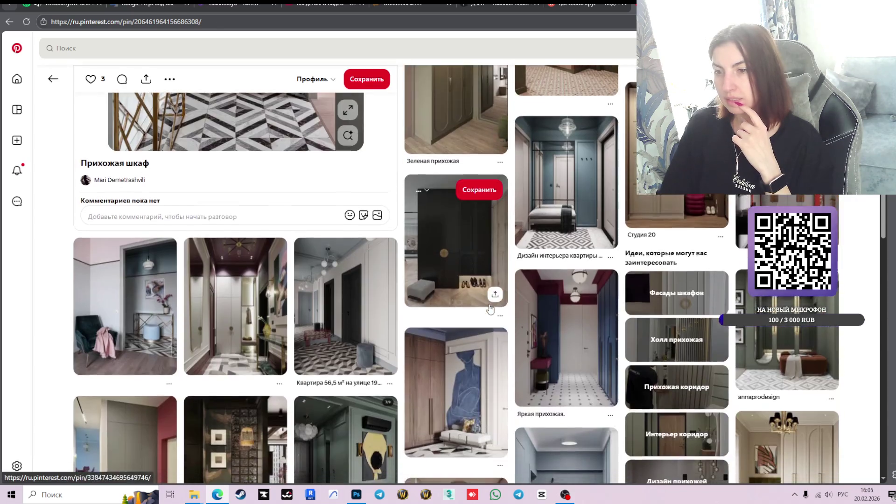
scroll(490, 310, down, 3)
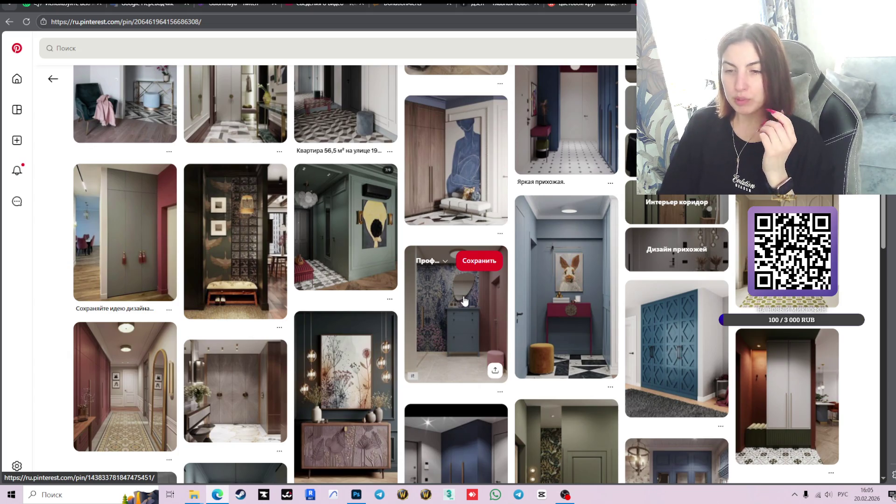
scroll(463, 302, down, 2)
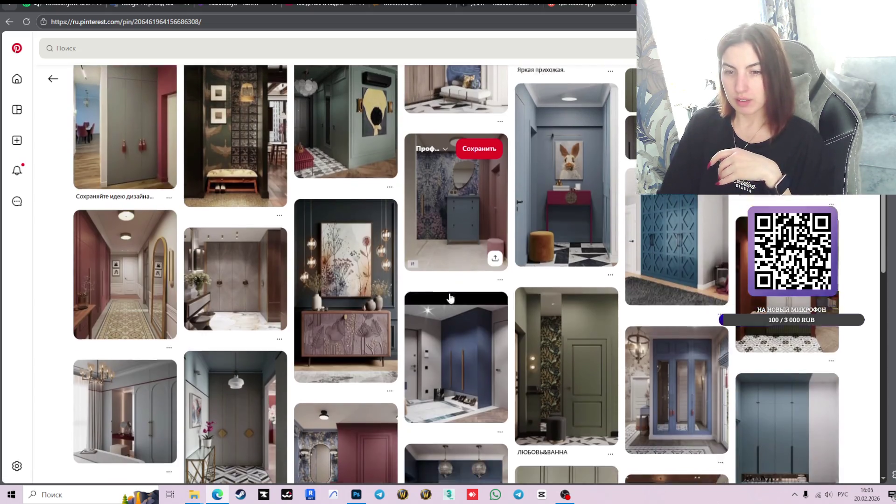
scroll(451, 298, down, 3)
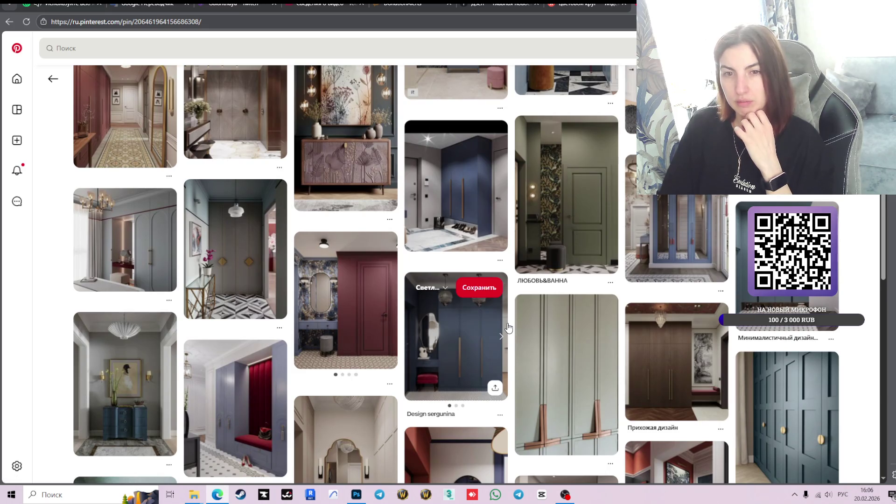
scroll(509, 329, down, 3)
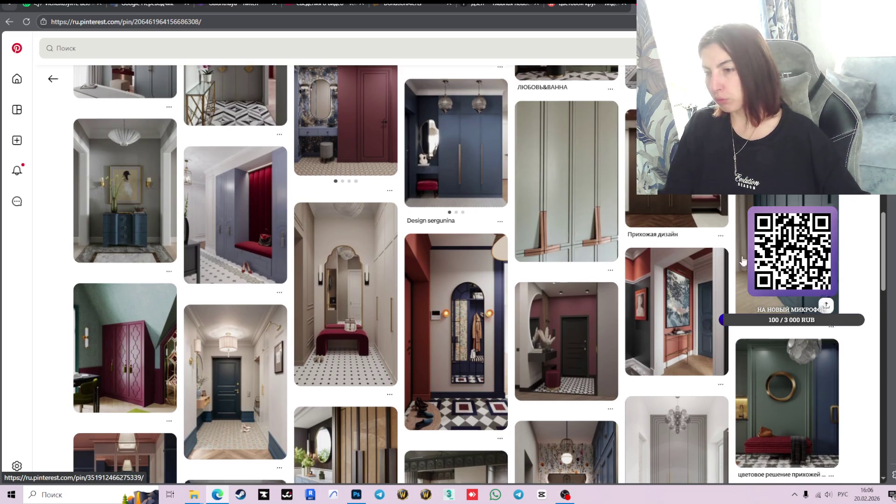
scroll(234, 280, down, 3)
Browse further down the related hallway interior pins
click(151, 52)
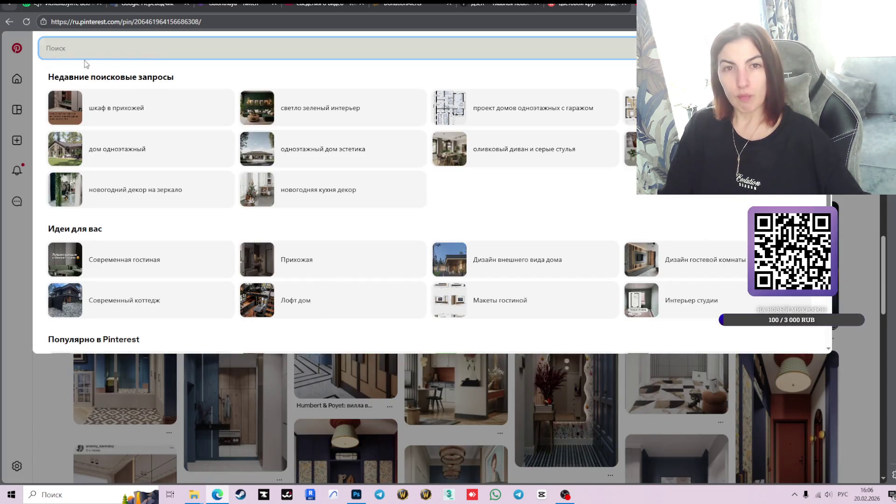
scroll(545, 242, down, 7)
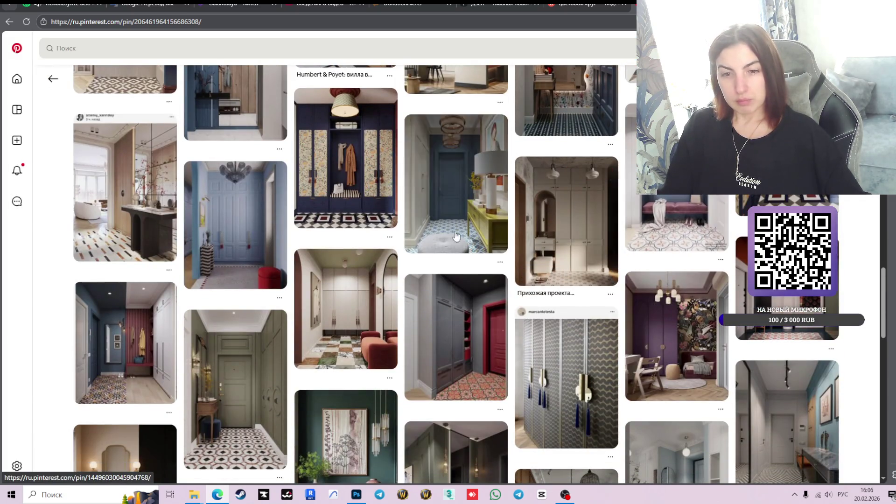
mouse_move(536, 275)
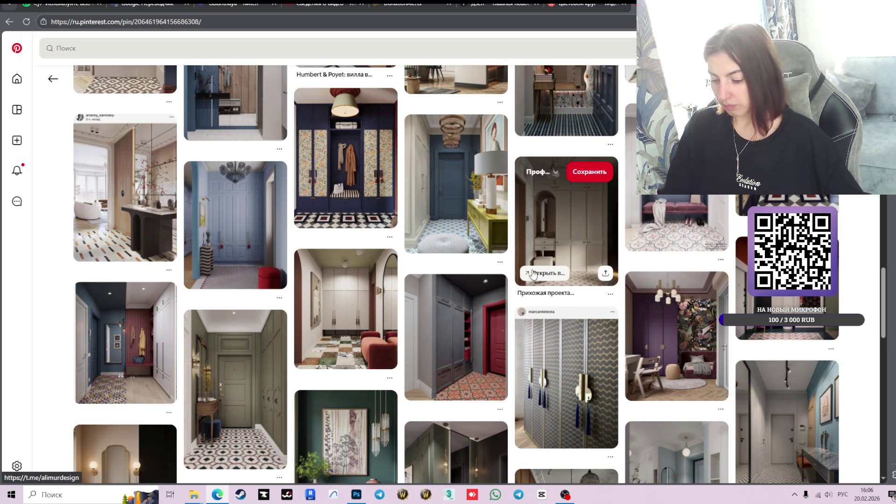
scroll(564, 263, down, 3)
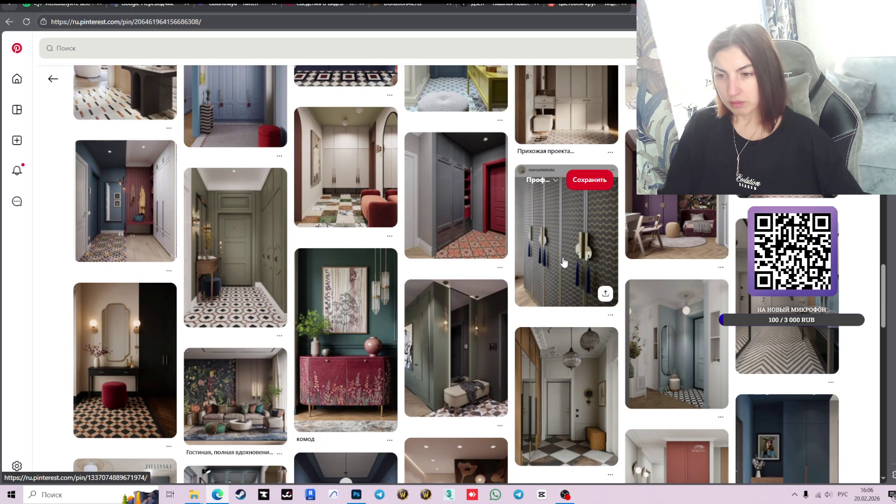
scroll(564, 262, down, 2)
scroll(564, 263, down, 2)
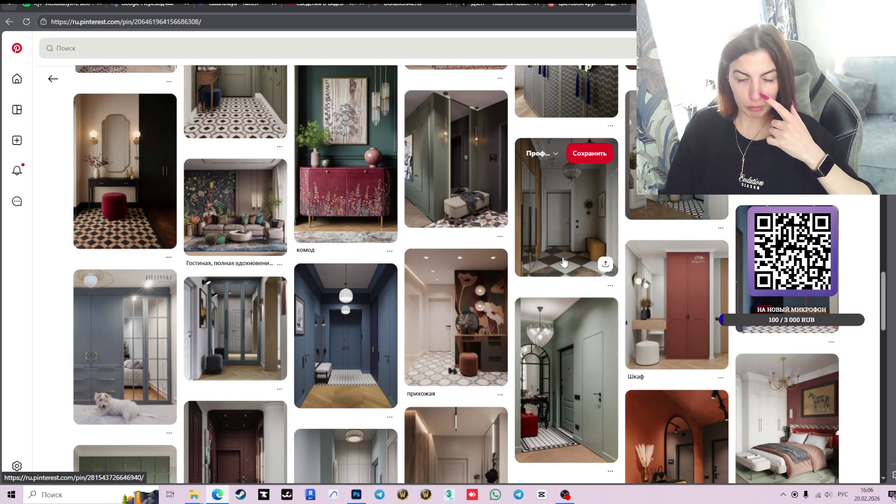
scroll(564, 262, down, 3)
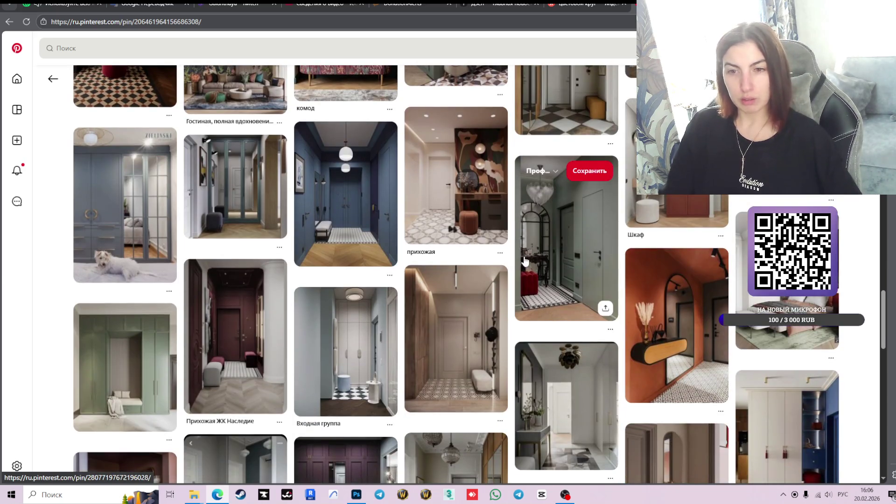
scroll(734, 352, down, 3)
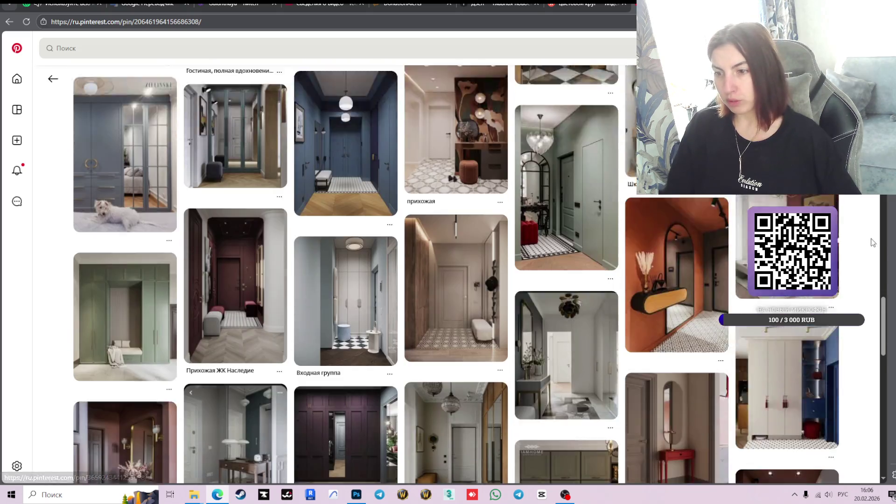
scroll(848, 232, down, 1)
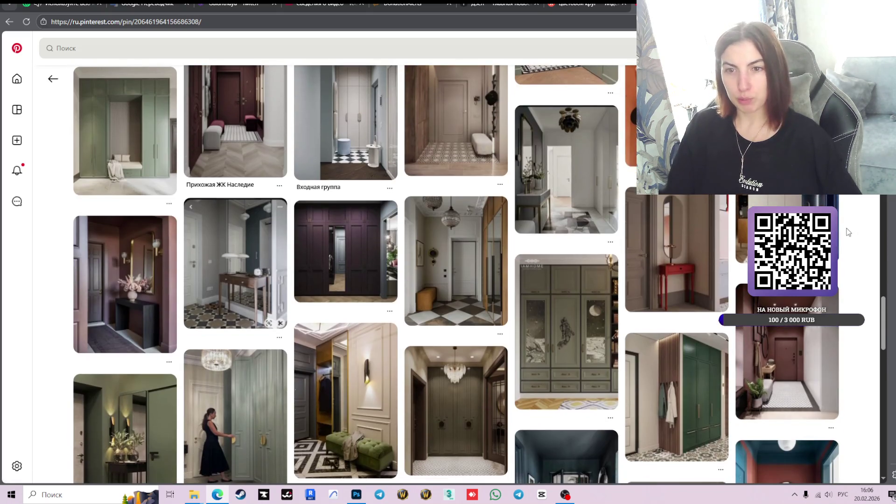
scroll(848, 232, down, 2)
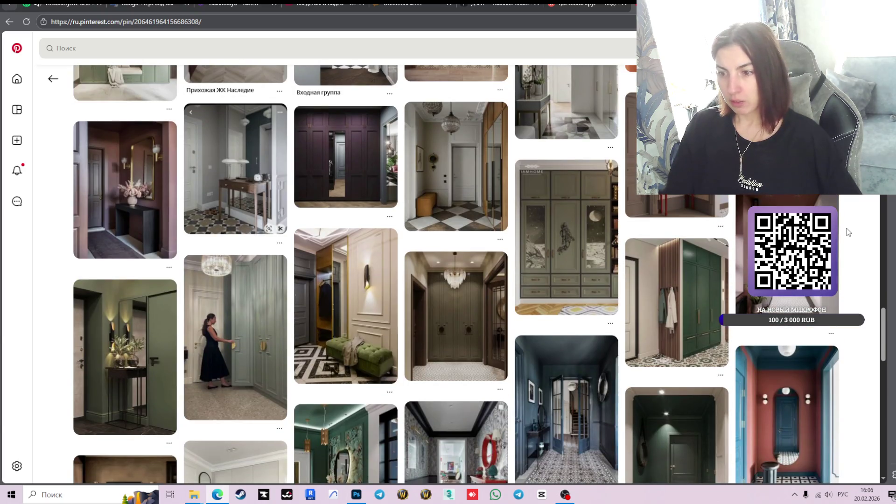
scroll(849, 232, down, 3)
scroll(849, 232, down, 3)
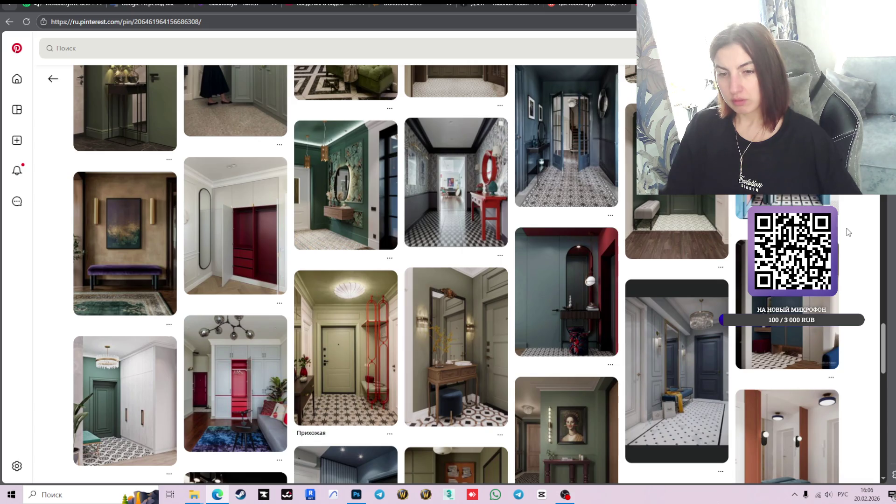
scroll(849, 232, down, 3)
Keep scrolling the hallway ideas, then show recent searches and suggested ideas like 'Прихожая'
scroll(849, 232, down, 2)
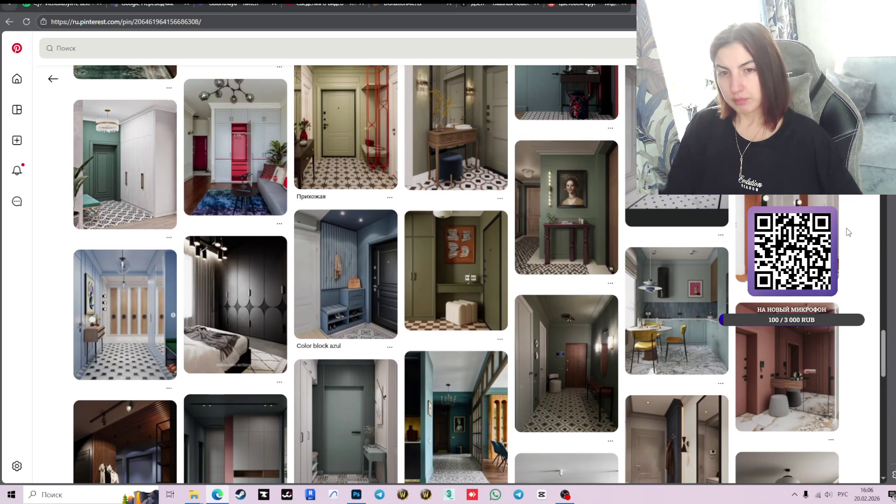
scroll(849, 232, down, 3)
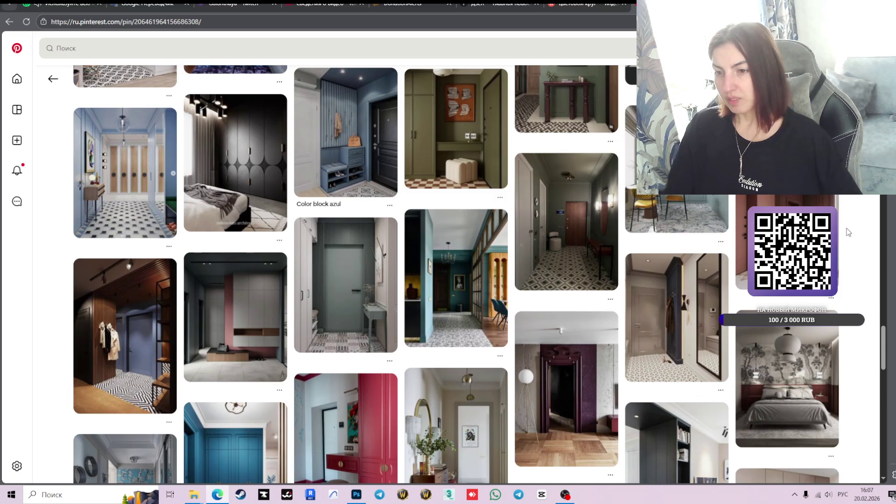
scroll(458, 261, down, 4)
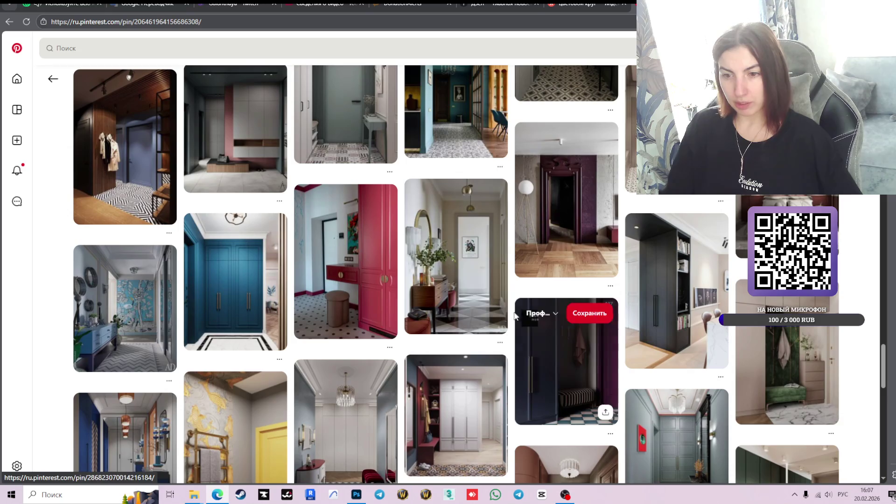
scroll(467, 303, up, 2)
scroll(444, 304, up, 3)
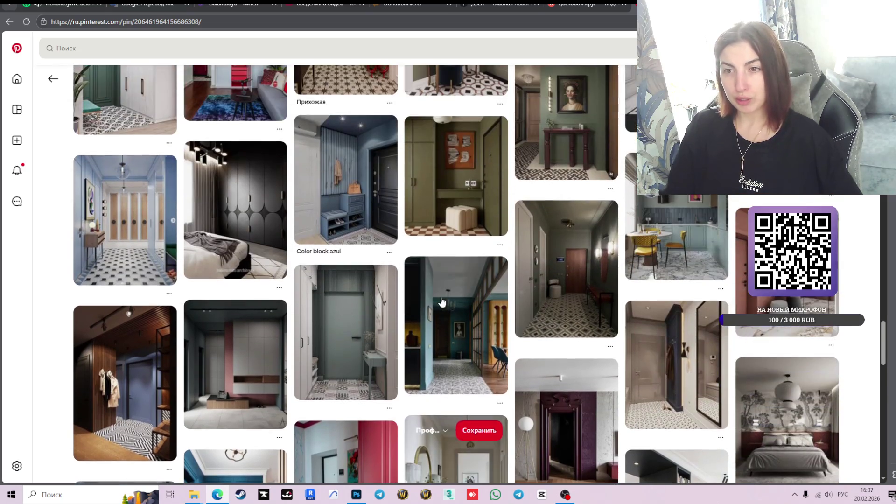
scroll(445, 304, down, 5)
scroll(444, 304, down, 3)
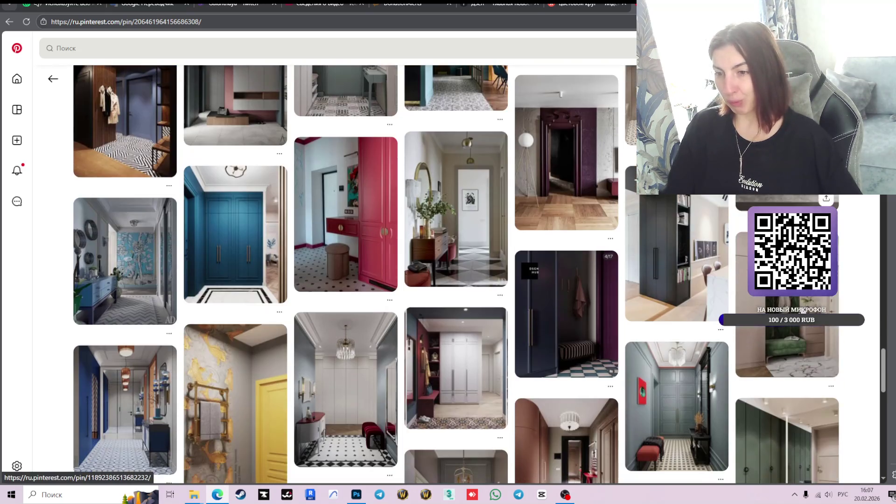
scroll(444, 303, down, 2)
scroll(445, 304, down, 1)
scroll(444, 304, down, 3)
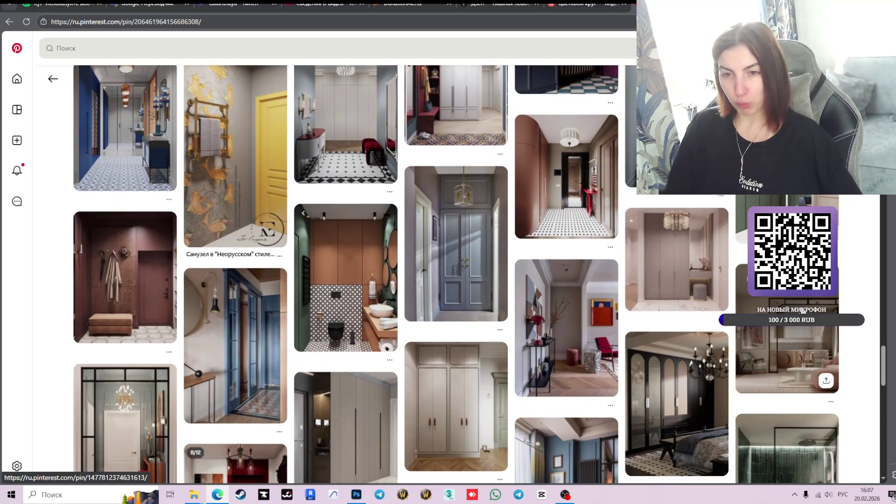
scroll(675, 309, down, 3)
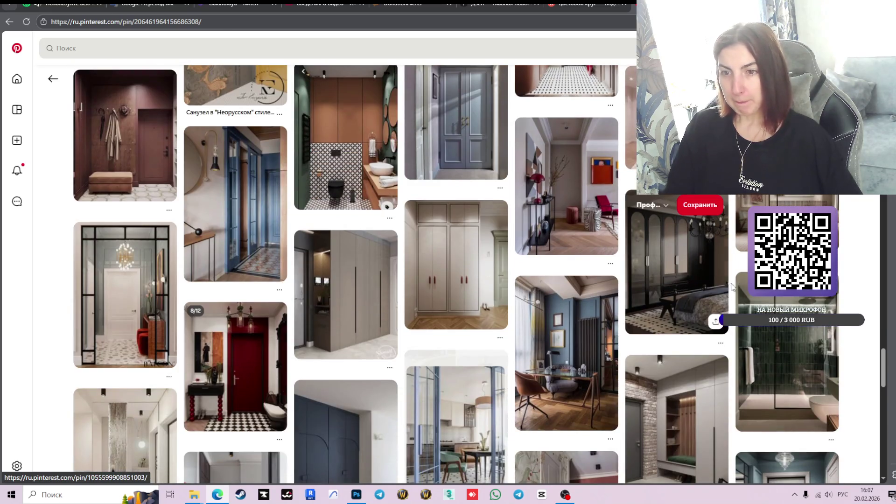
click(89, 52)
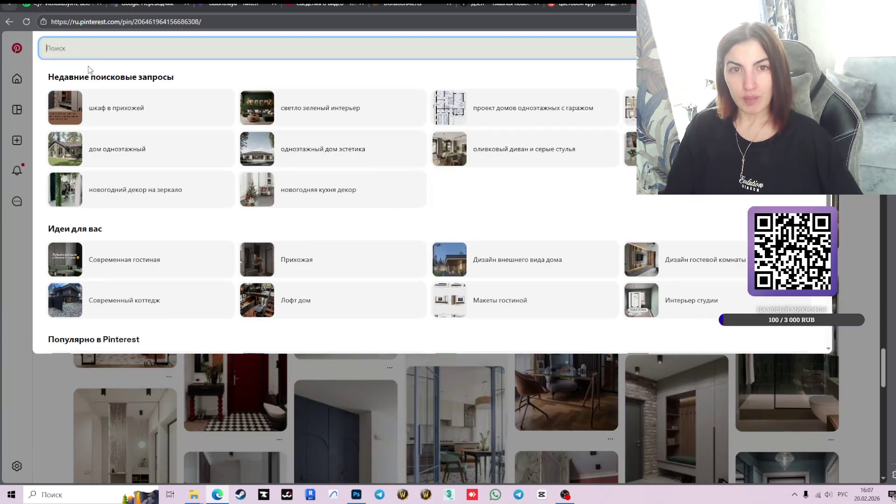
click(60, 82)
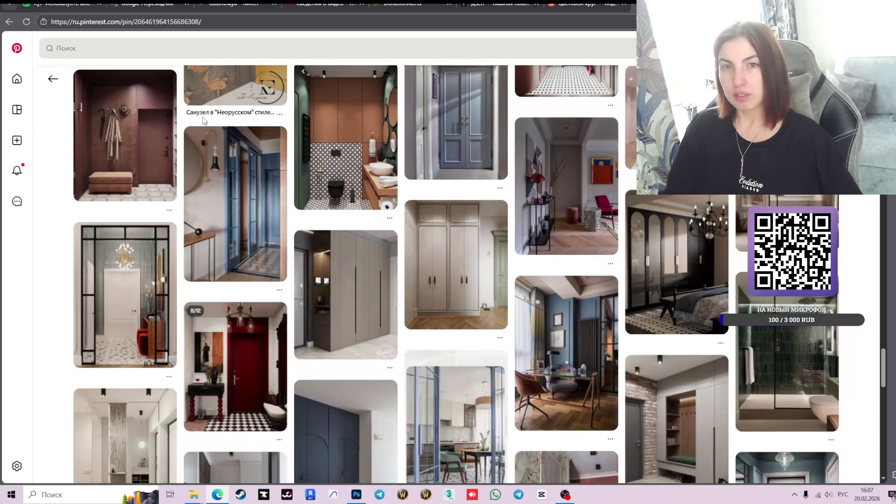
click(52, 79)
click(163, 51)
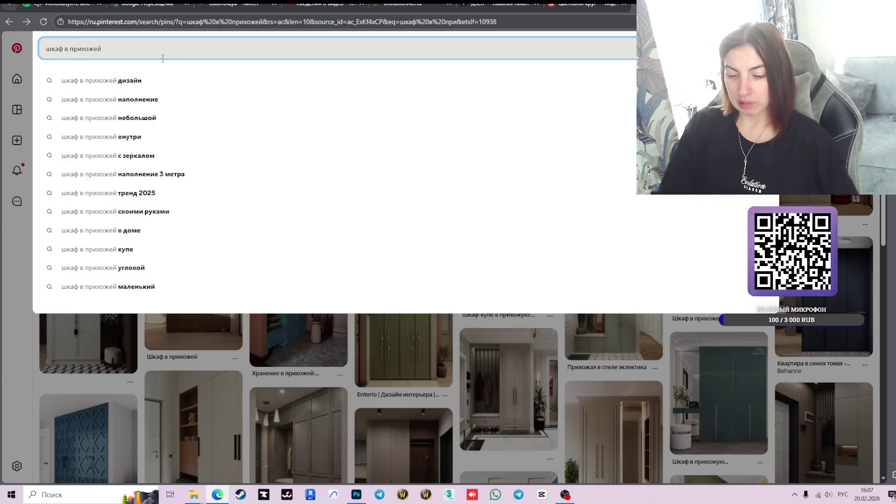
text(напро)
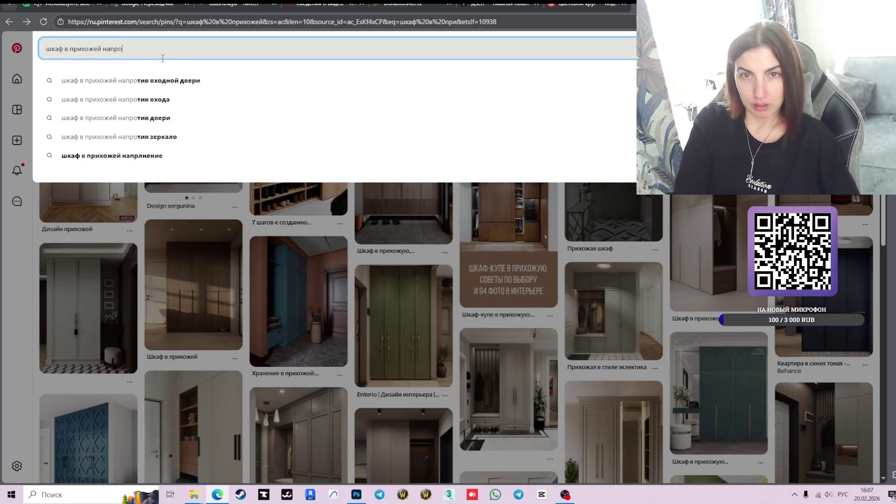
key(Down)
key(Return)
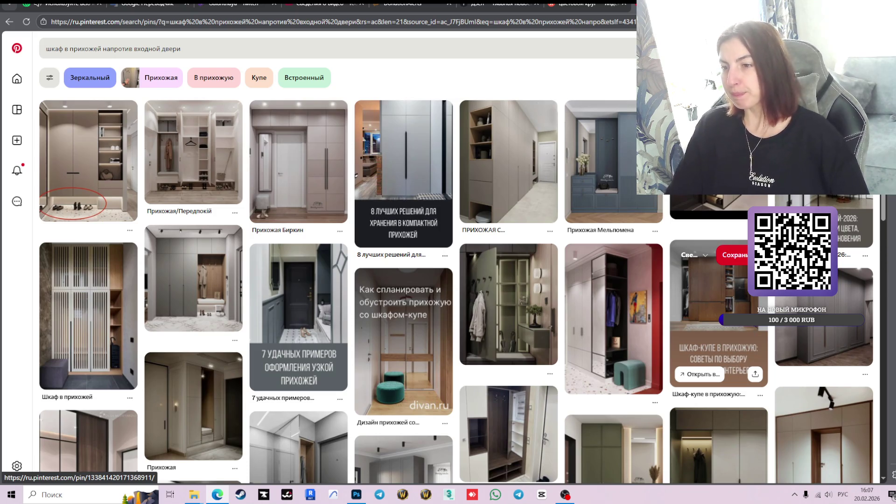
scroll(623, 290, down, 3)
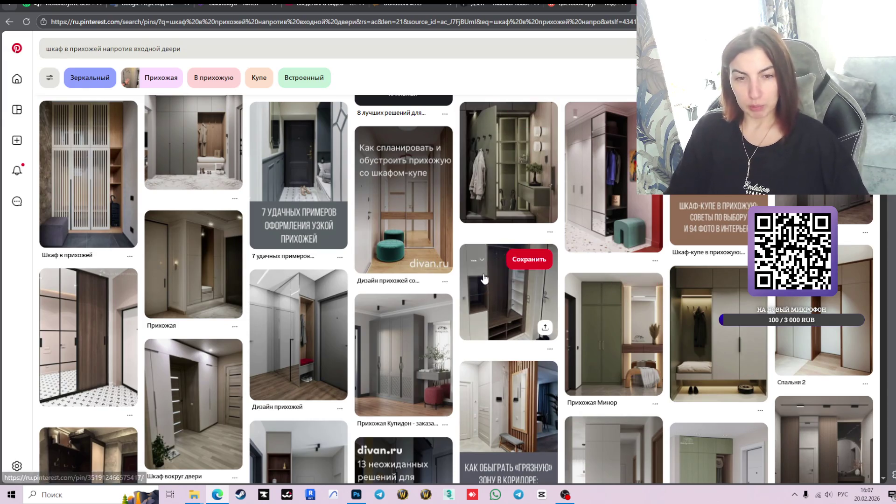
scroll(561, 234, down, 7)
scroll(568, 222, down, 2)
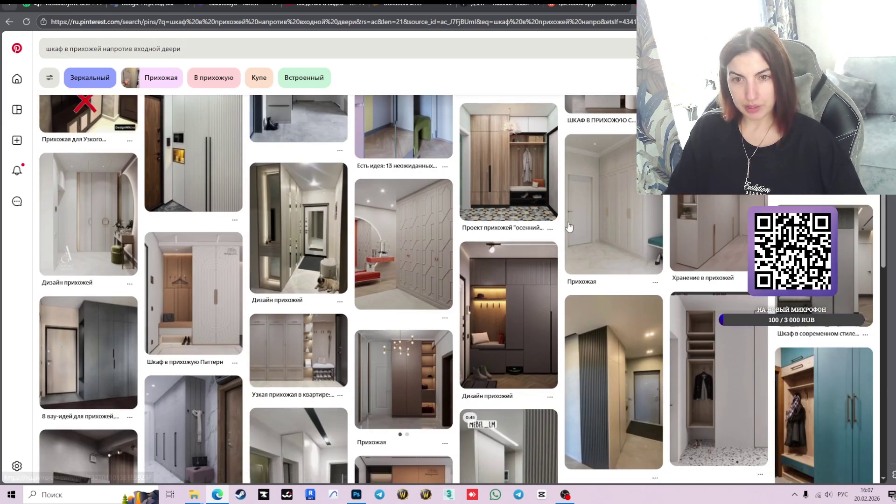
scroll(677, 292, down, 3)
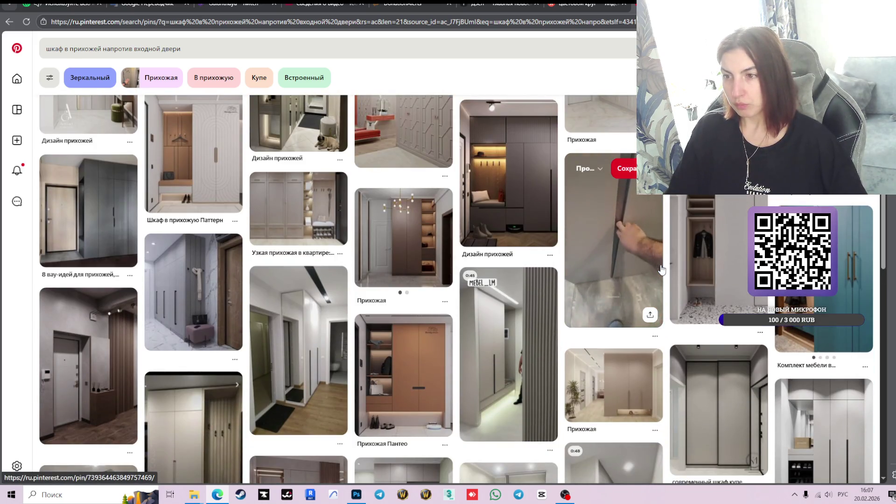
scroll(661, 270, down, 2)
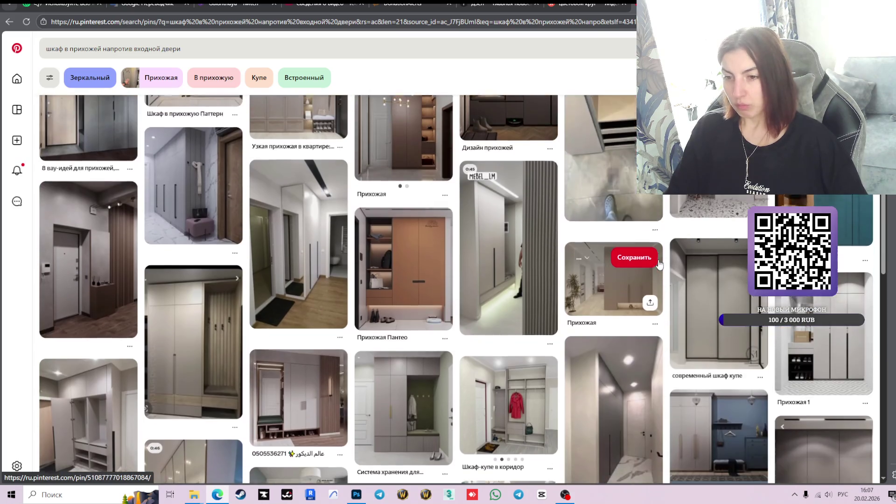
scroll(660, 268, down, 3)
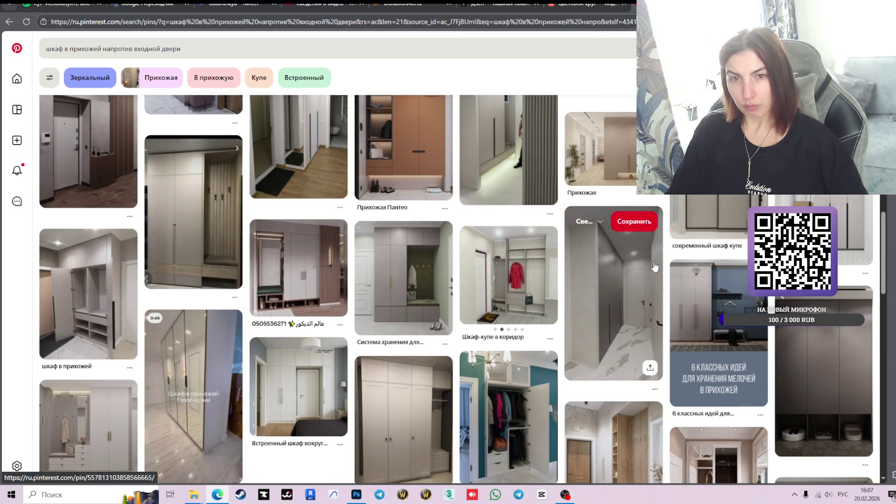
scroll(502, 274, down, 3)
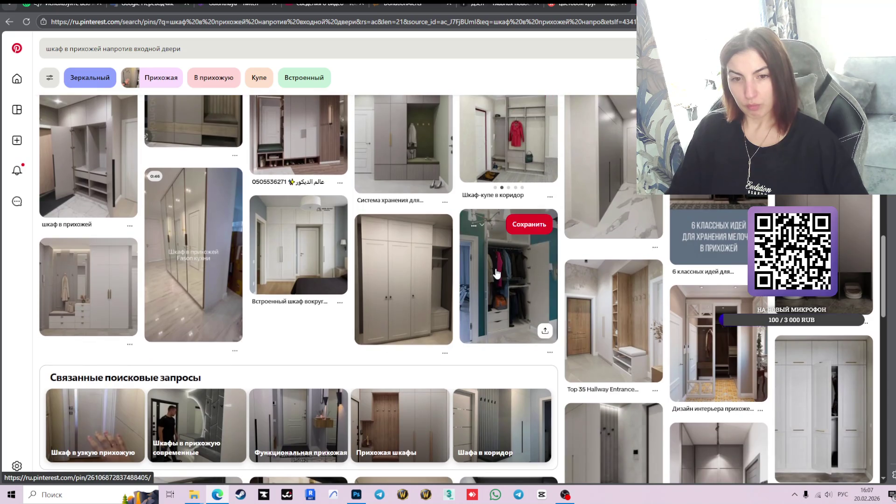
scroll(497, 274, down, 3)
scroll(497, 274, down, 3)
scroll(496, 274, down, 2)
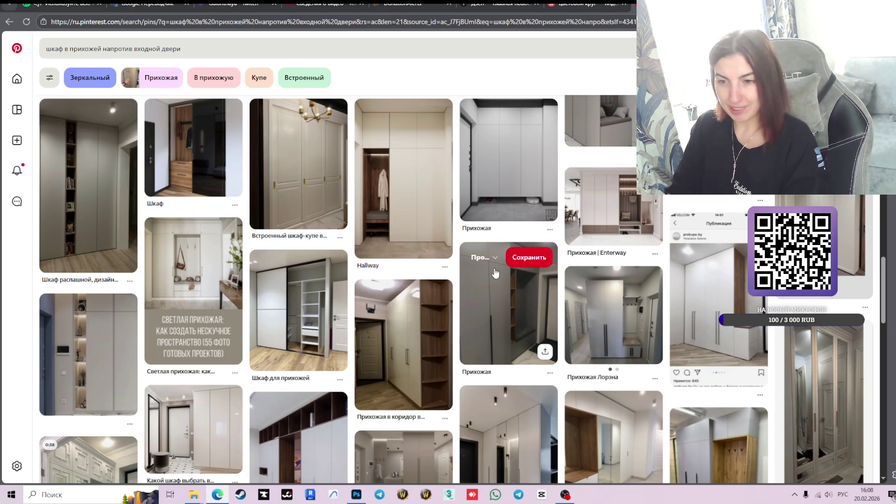
scroll(496, 274, down, 4)
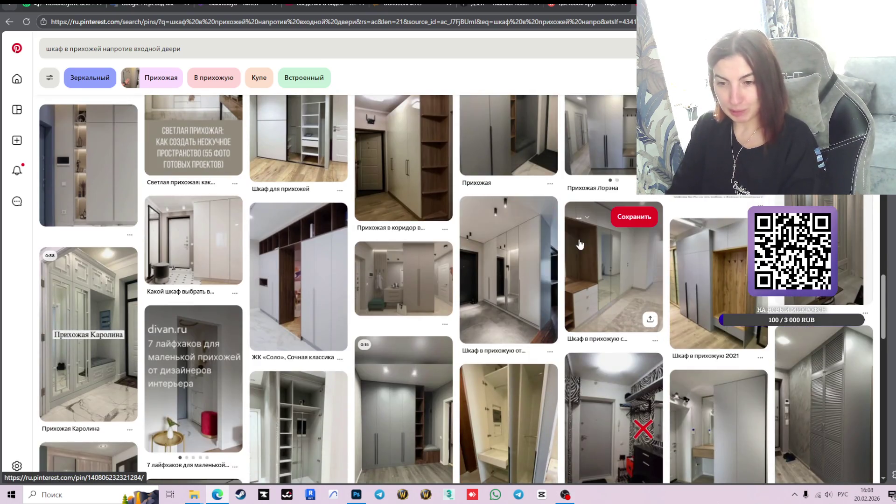
scroll(726, 265, down, 2)
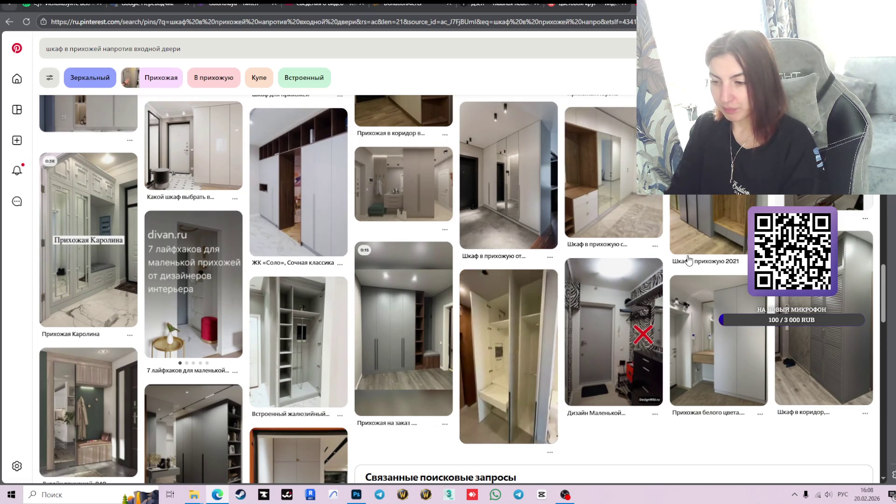
mouse_move(585, 267)
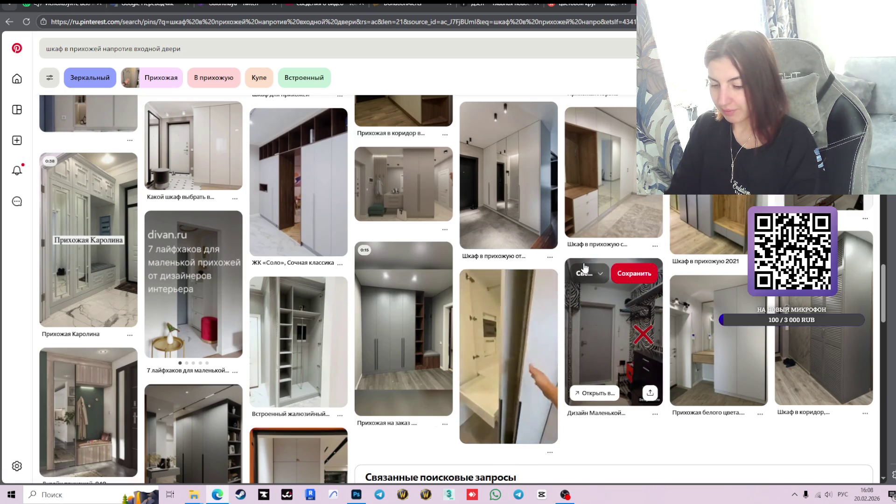
mouse_move(554, 278)
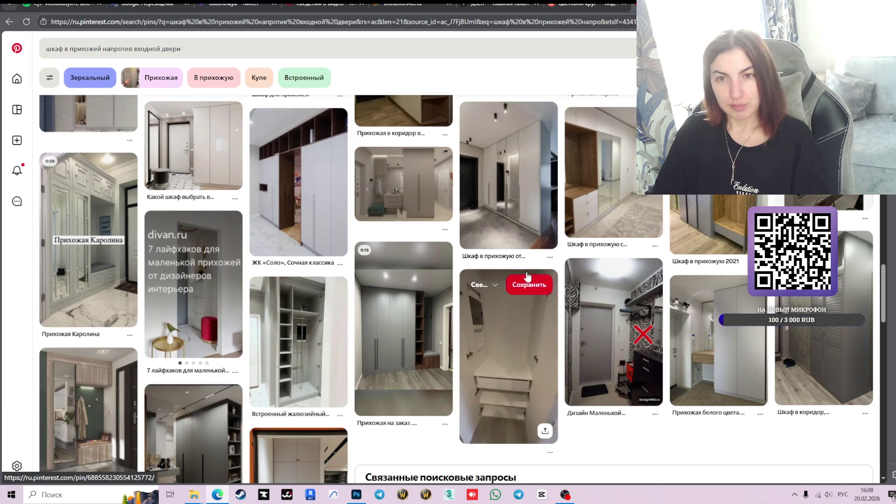
scroll(496, 263, down, 3)
scroll(496, 262, down, 3)
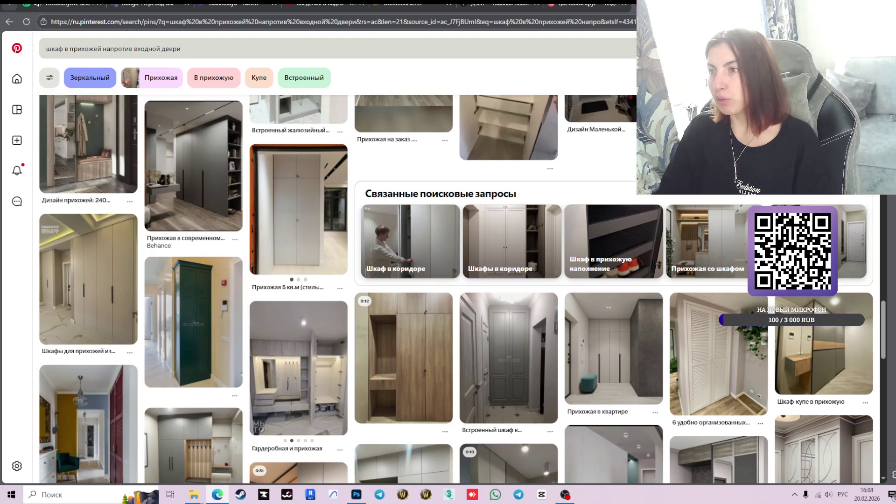
Rerun the recent search 'шкаф в прихожей' and scroll through its wardrobe results
click(299, 48)
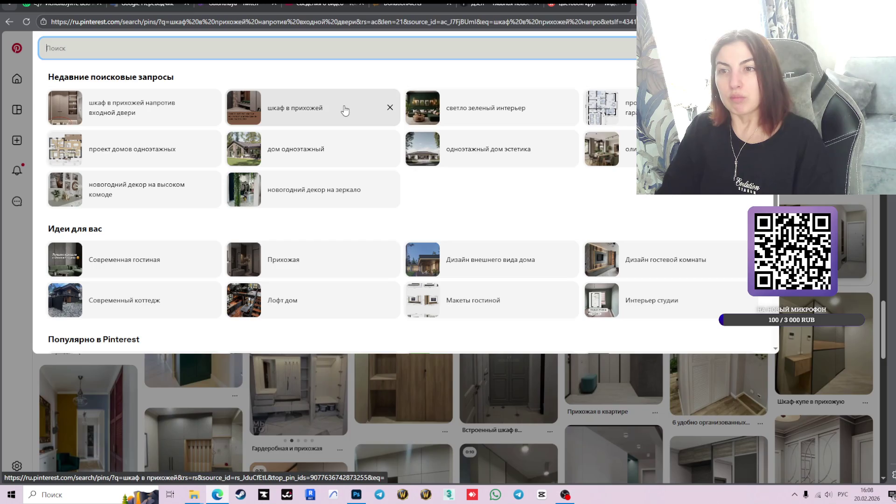
click(344, 110)
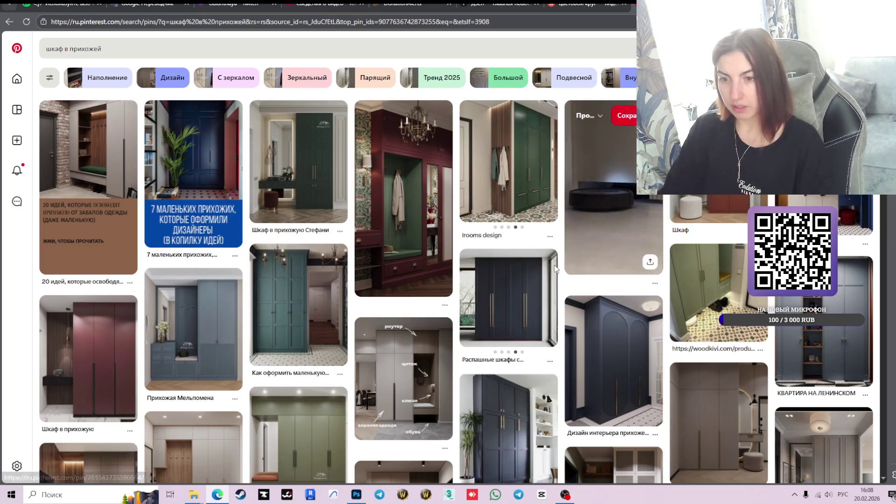
scroll(556, 269, down, 3)
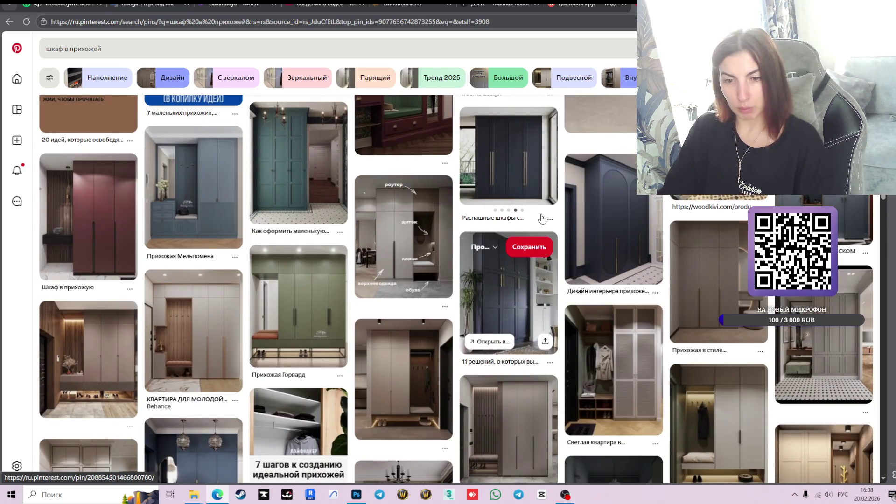
scroll(542, 218, down, 5)
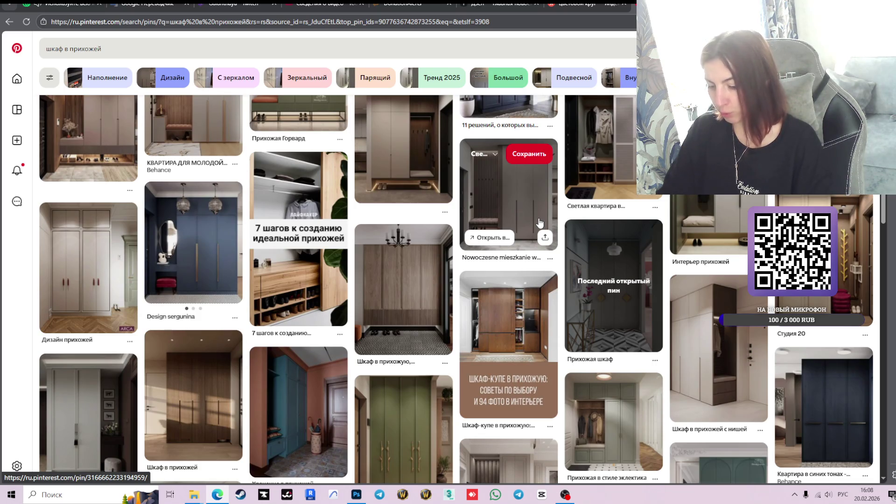
scroll(537, 224, down, 3)
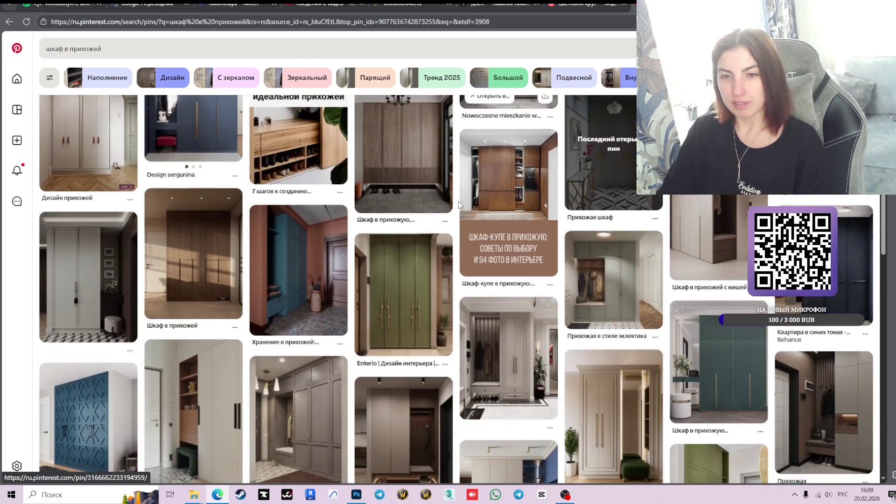
scroll(495, 226, down, 2)
scroll(486, 226, down, 2)
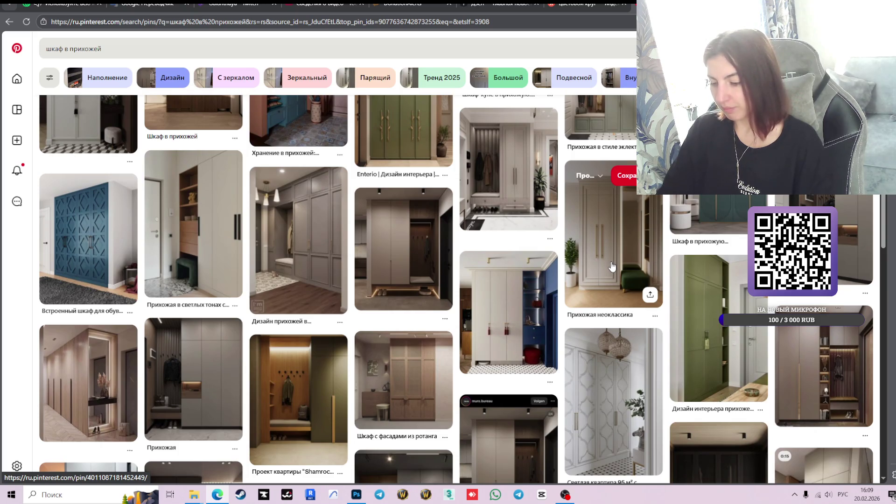
scroll(641, 297, down, 2)
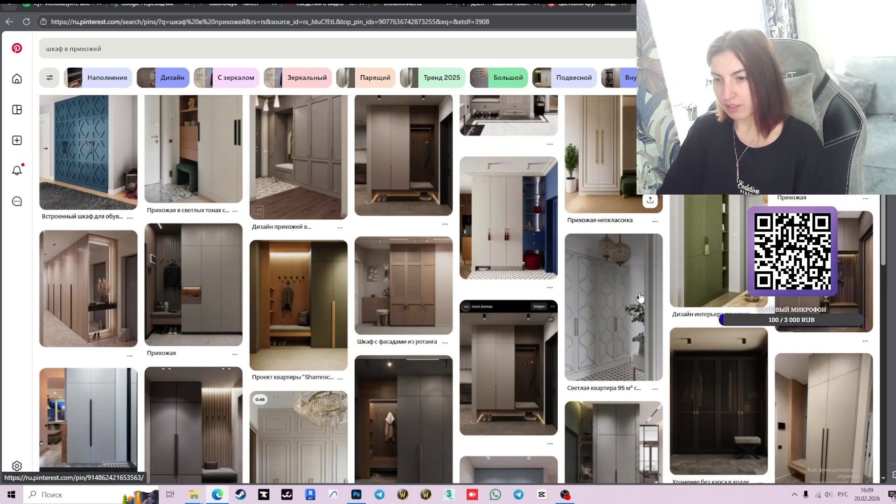
scroll(641, 297, down, 3)
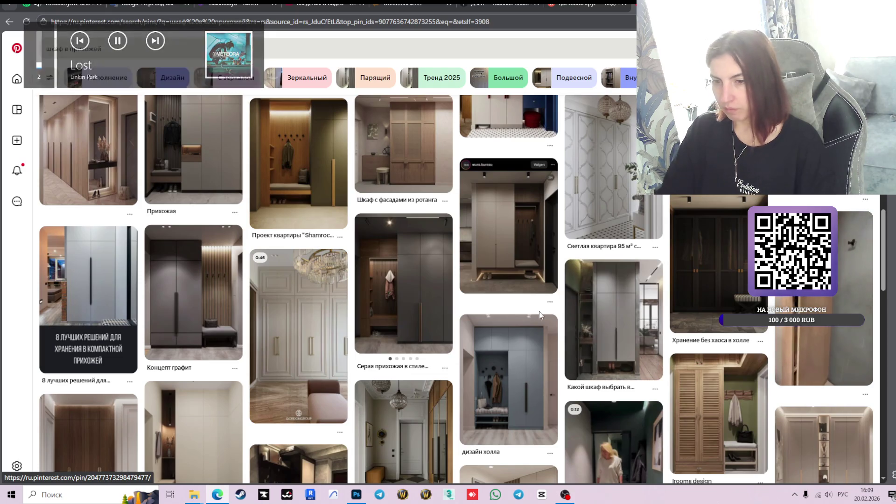
scroll(539, 312, down, 3)
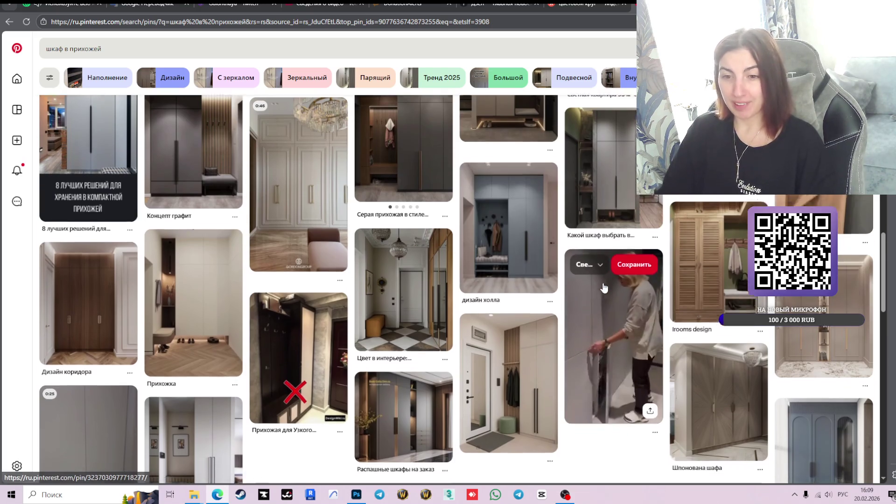
scroll(605, 287, down, 3)
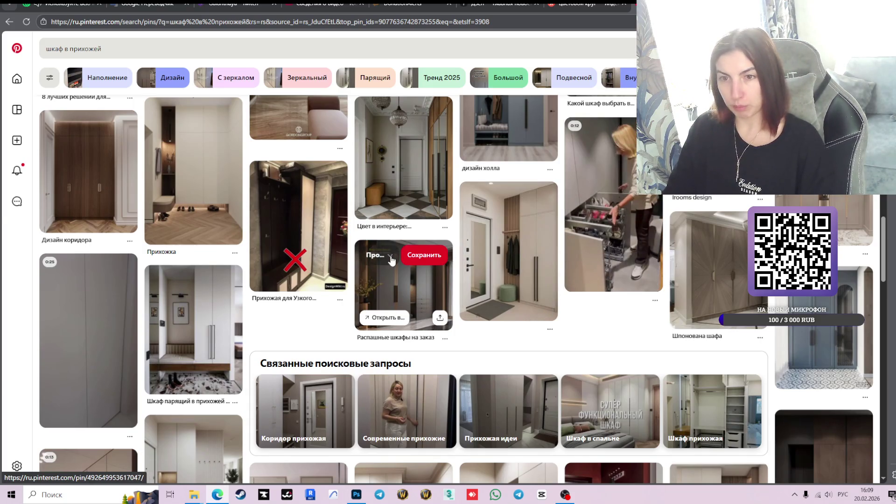
Scroll further through the 'шкаф в прихожей' results, then switch back to Photoshop
scroll(391, 260, down, 5)
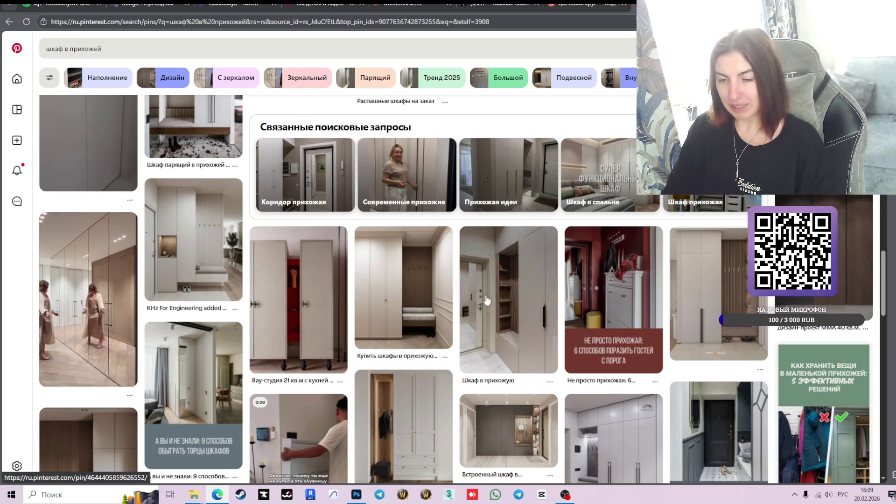
scroll(673, 300, down, 3)
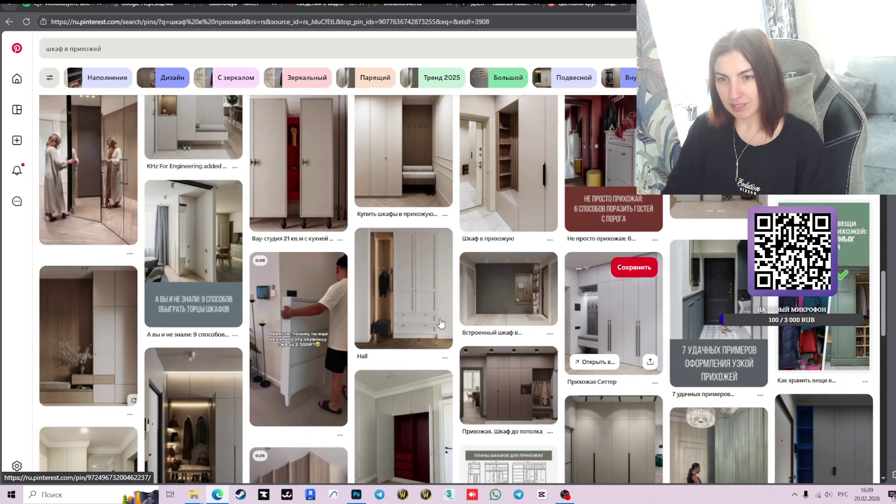
scroll(555, 324, down, 1)
scroll(555, 323, down, 2)
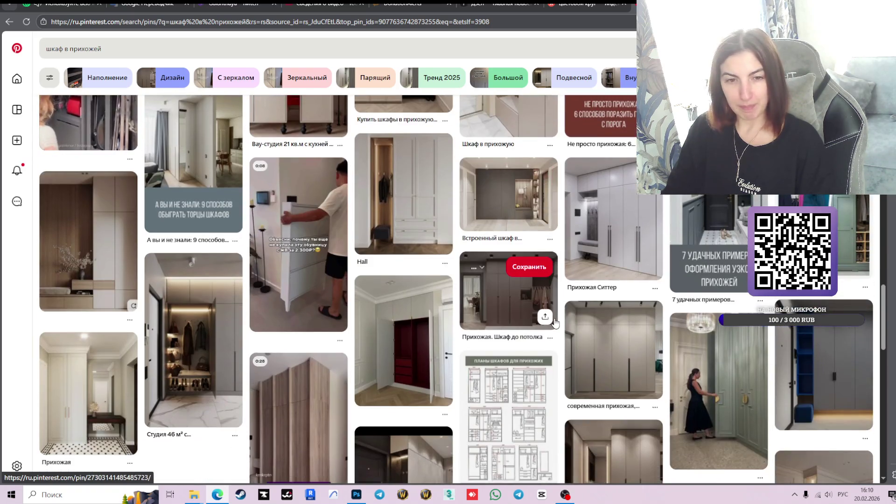
scroll(555, 323, down, 2)
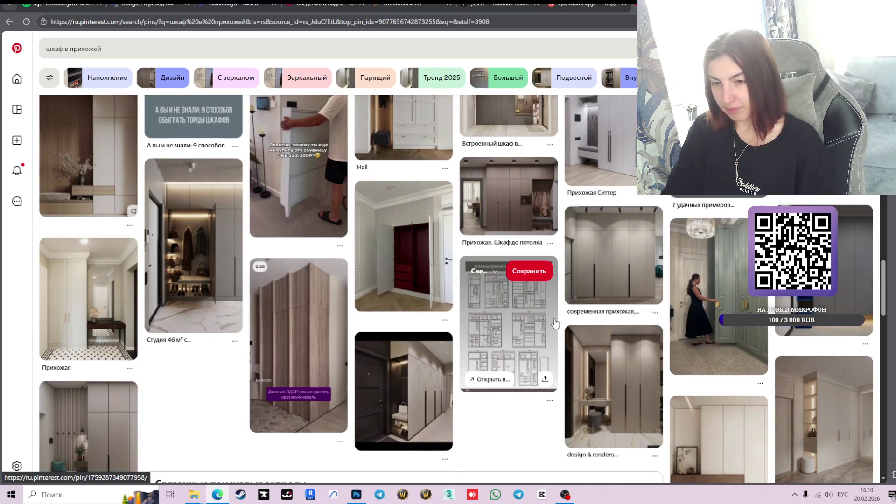
scroll(555, 323, down, 3)
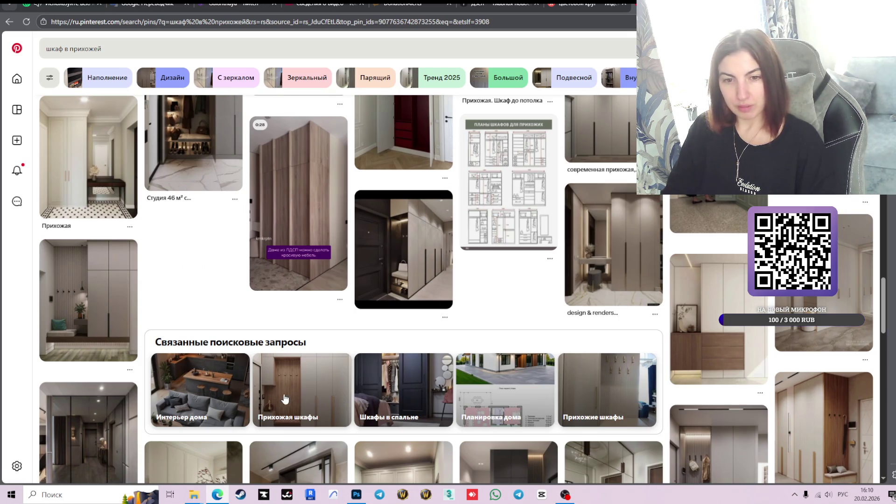
scroll(213, 394, down, 2)
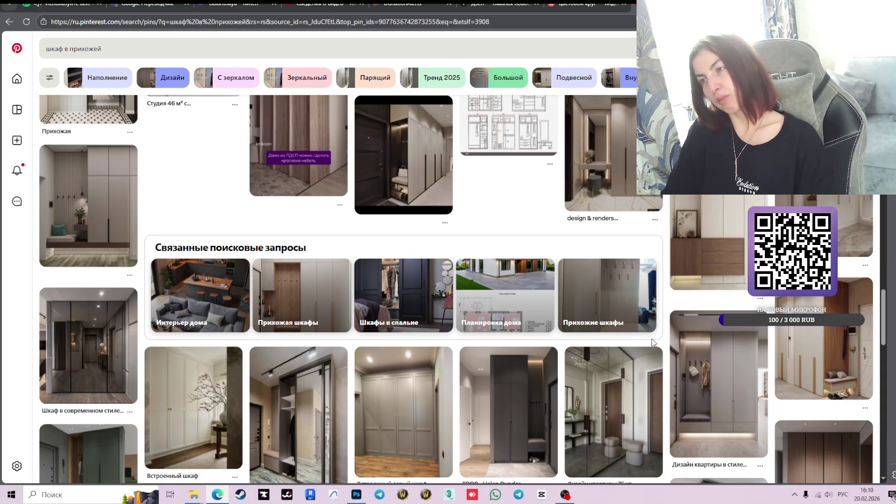
click(356, 495)
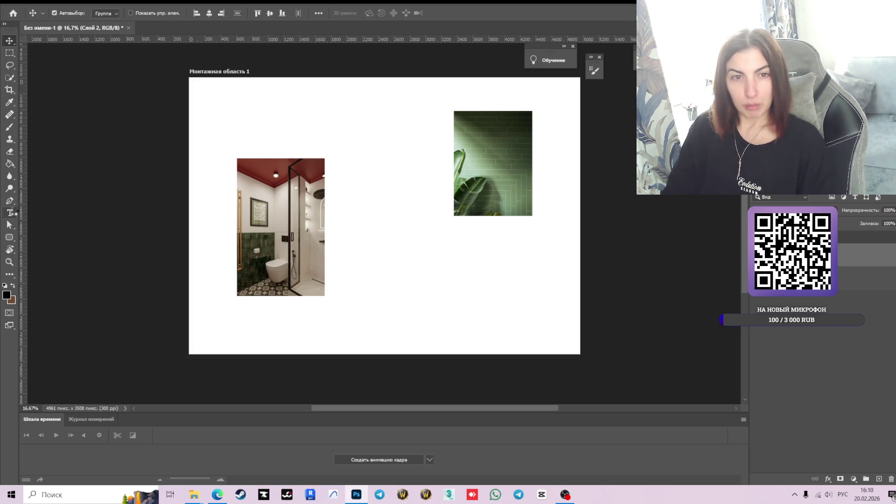
Add the heading 'Скоро вернусь' in a text box across the upper board
click(9, 213)
mouse_move(244, 139)
mouse_down()
mouse_move(326, 205)
mouse_move(521, 256)
mouse_up()
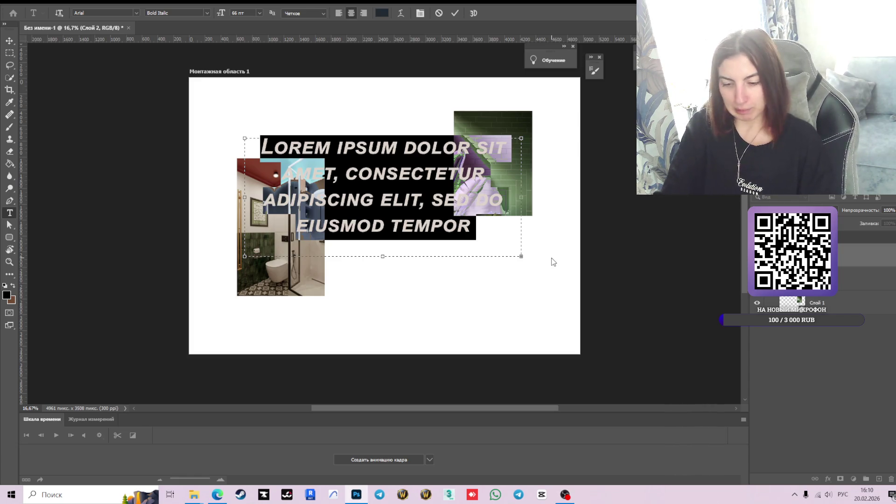
text(коо)
key(BackSpace)
key(BackSpace)
key(BackSpace)
key(alt+shift)
text(C)
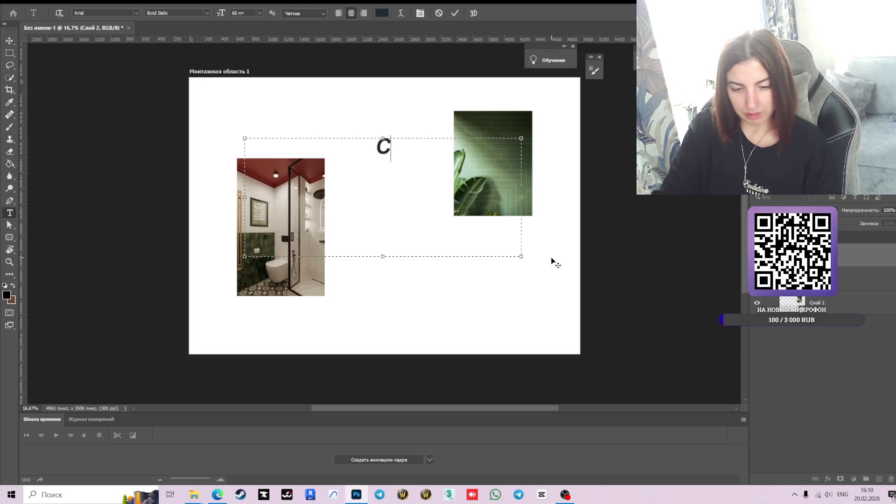
text(rjh)
key(BackSpace)
key(BackSpace)
key(BackSpace)
key(alt+shift)
text(коро )
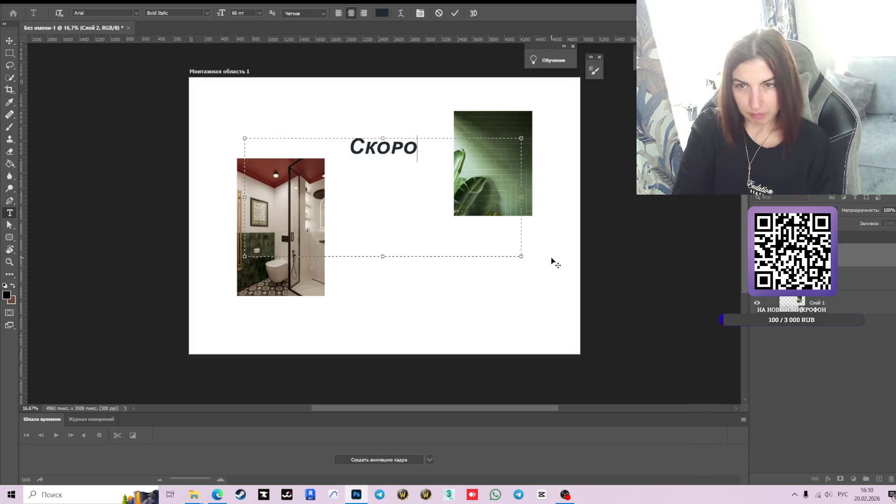
text(верну)
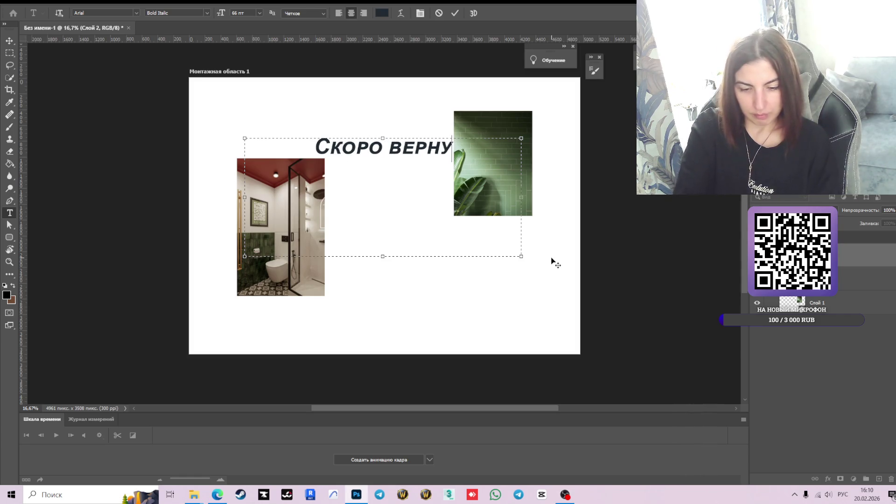
text(сь)
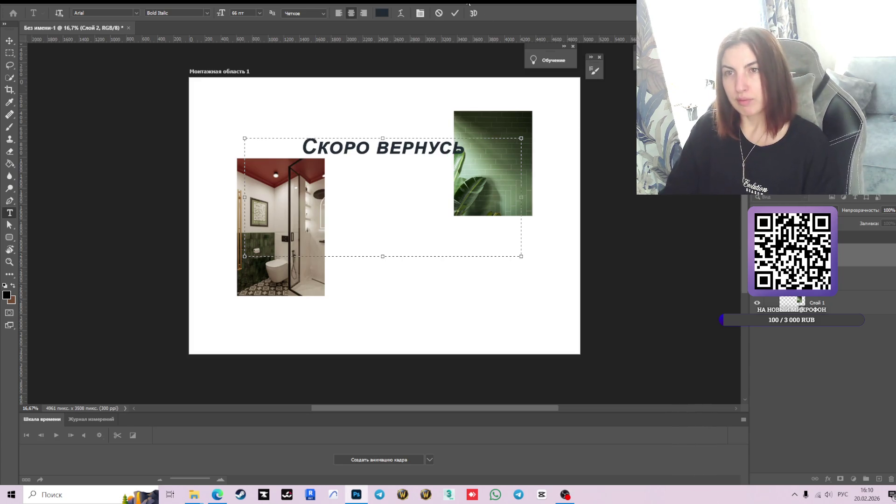
click(455, 13)
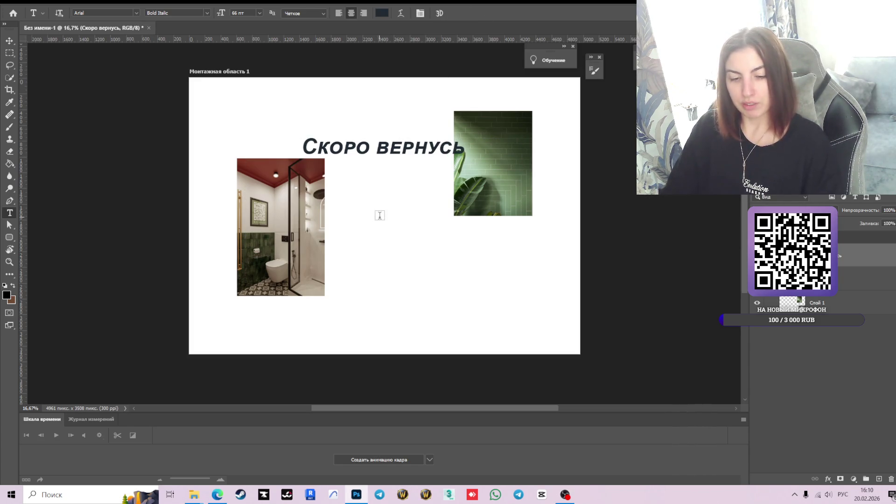
Move the 'Скоро вернусь' text down between the two photos
key(v)
drag(383, 152, 443, 260)
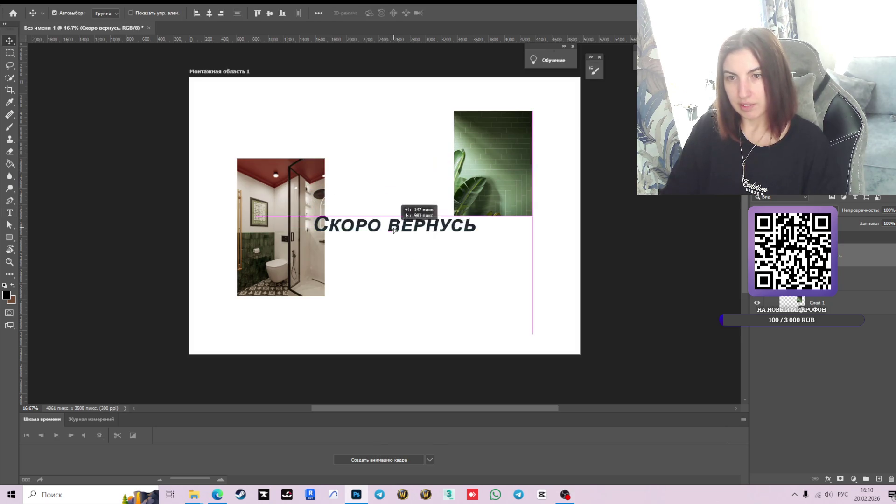
click(603, 268)
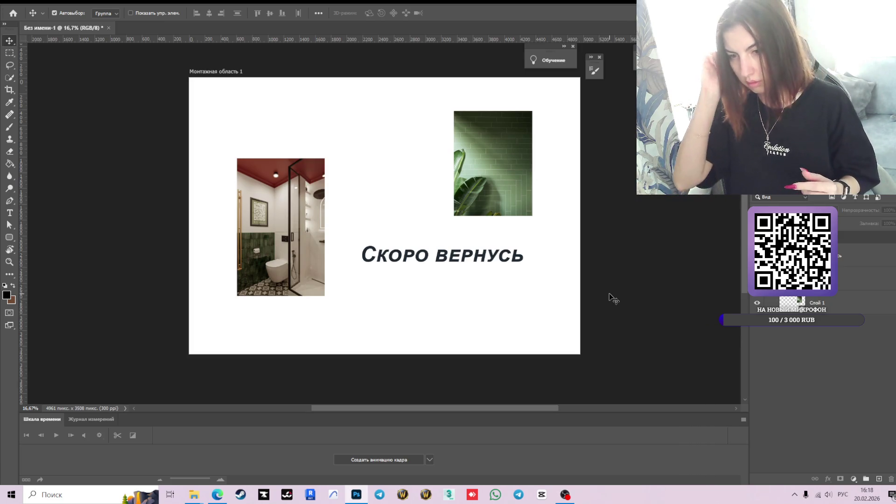
Skip the background music to the next track and switch to the browser
key(XF86AudioLowerVolume)
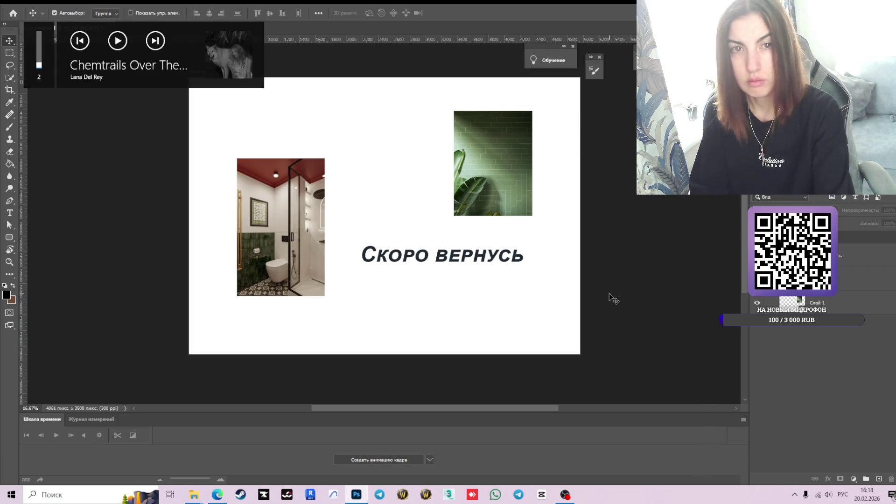
key(XF86AudioPlay)
key(XF86AudioNext)
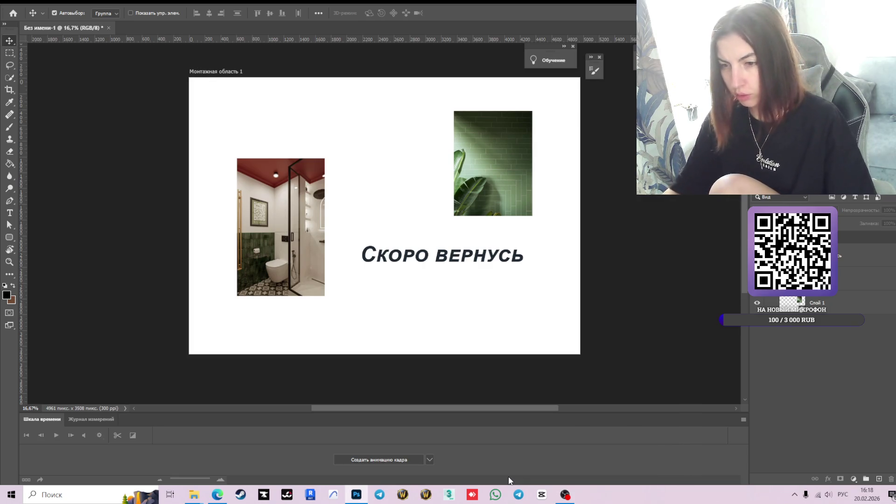
mouse_move(564, 498)
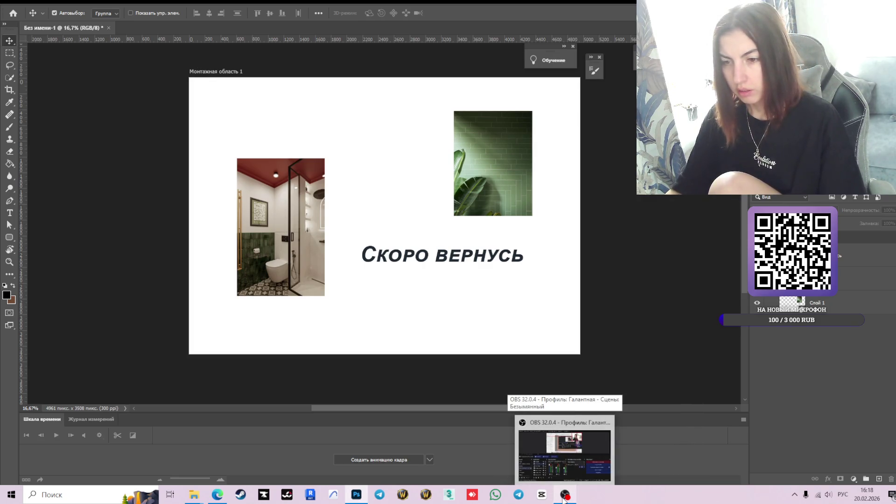
click(217, 495)
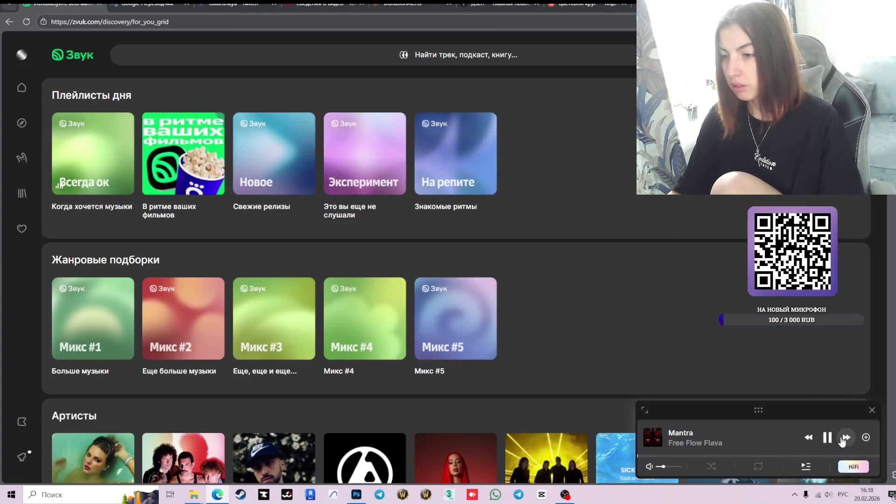
Skip Zvuk ahead to Sia's 'Big Girls Cry', pause it, and return to Pinterest's wardrobe results
click(845, 437)
click(828, 438)
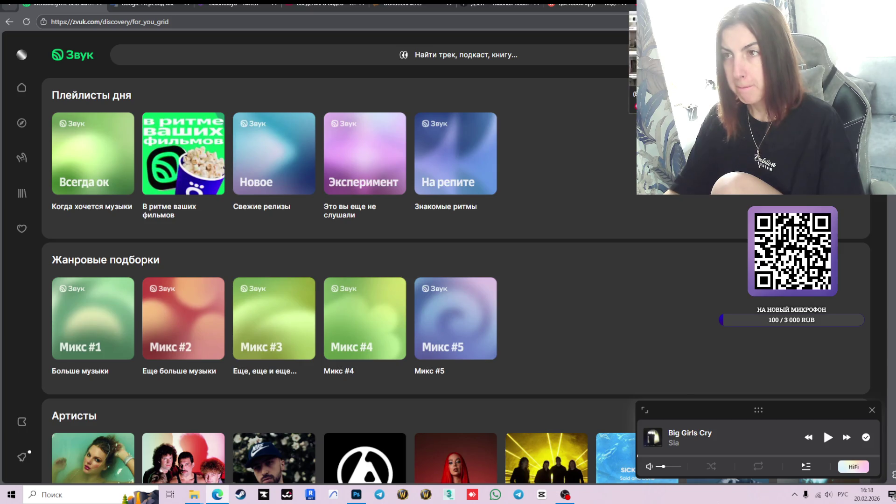
key(alt+Tab)
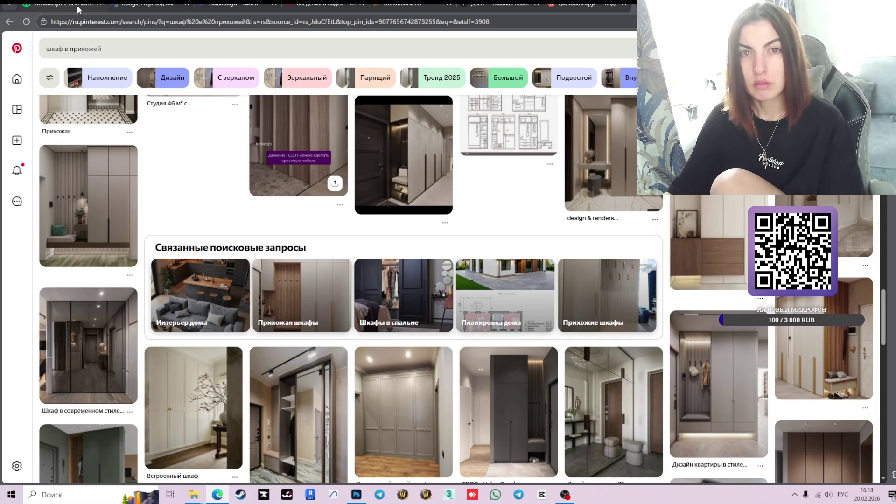
Check the volume flyout, then bring OBS Studio up over the 'шкаф в прихожей' results
mouse_move(77, 6)
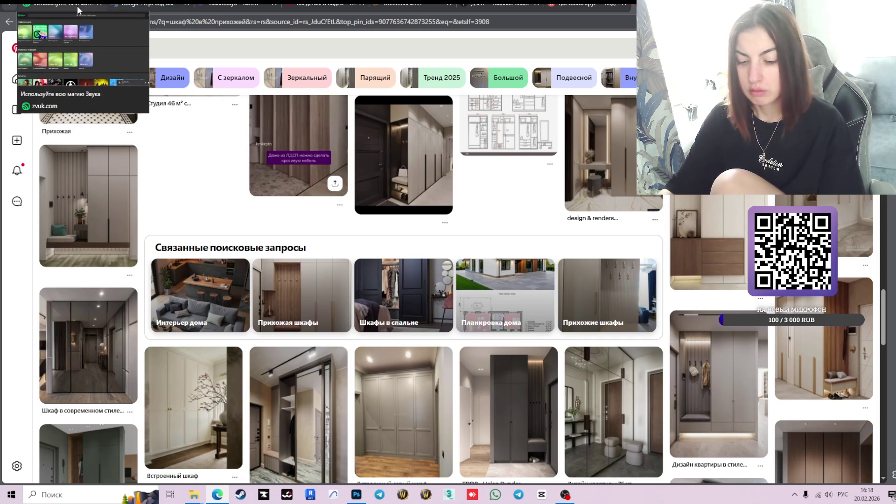
key(XF86AudioLowerVolume)
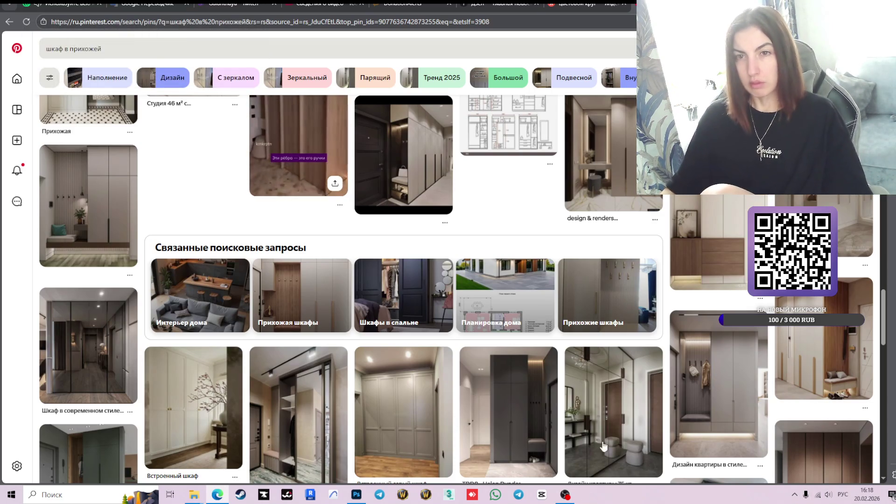
click(566, 495)
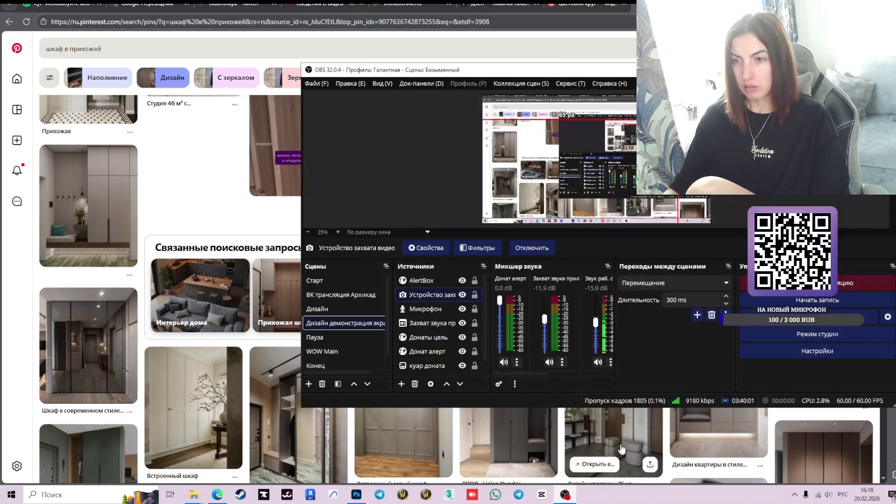
Minimise OBS Studio so the 'шкаф в прихожей' wardrobe results show again
click(565, 495)
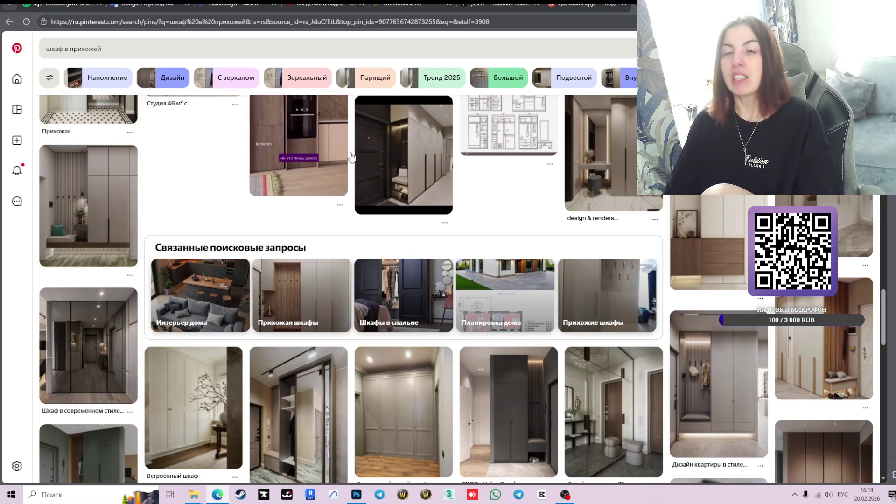
Close the 'цветовой круг' tab, scroll up the wardrobe pins, and bring Photoshop's mood board forward
click(624, 3)
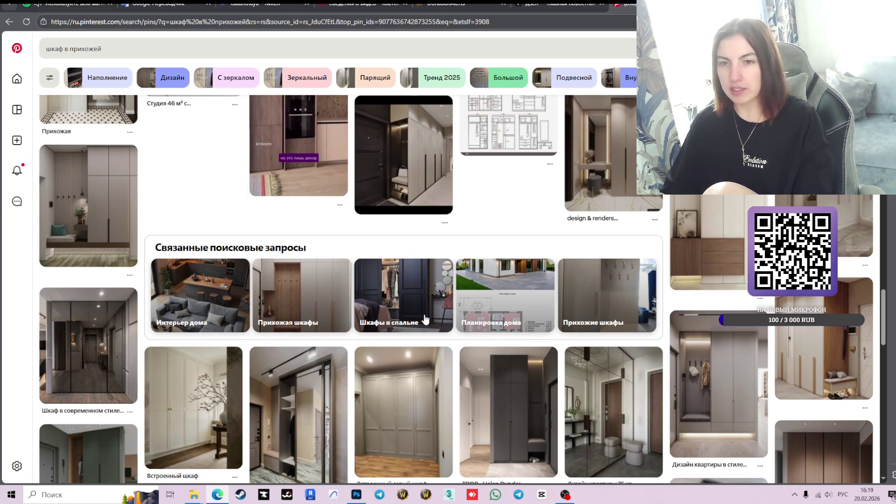
scroll(570, 327, up, 3)
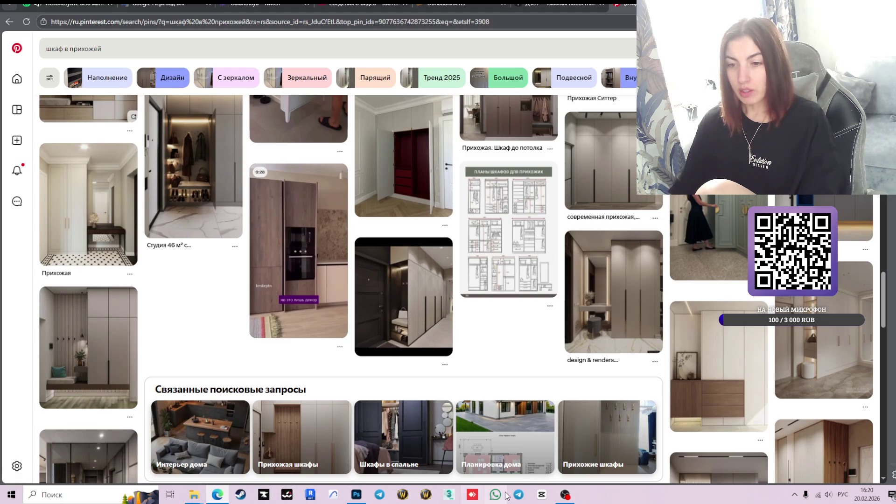
click(364, 495)
Delete the 'Скоро вернусь' text layer from the mood board and return to Pinterest
click(451, 260)
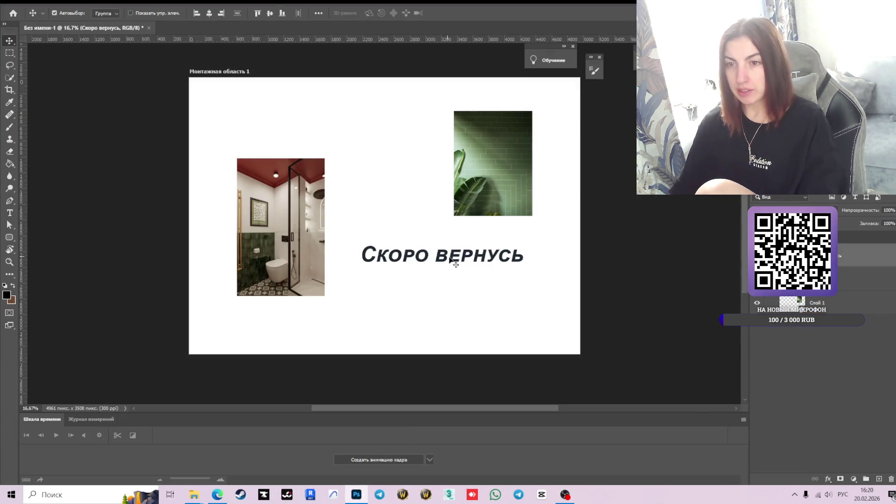
drag(502, 261, 496, 283)
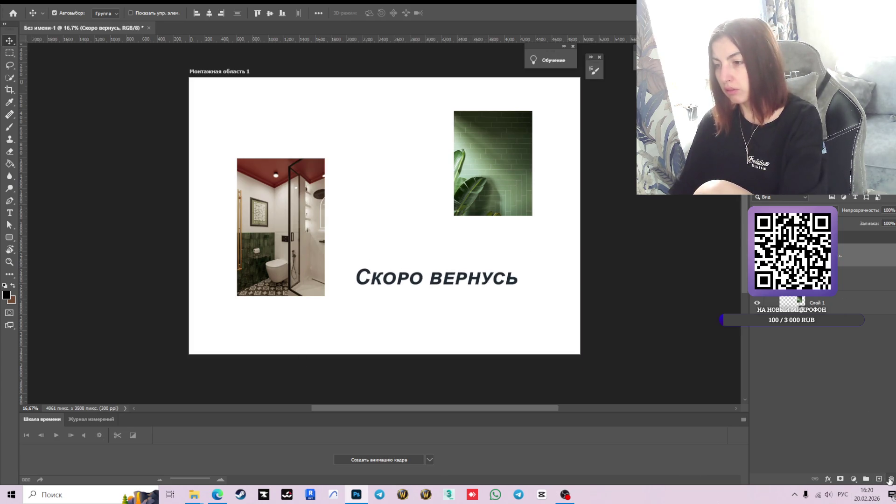
key(Delete)
click(433, 185)
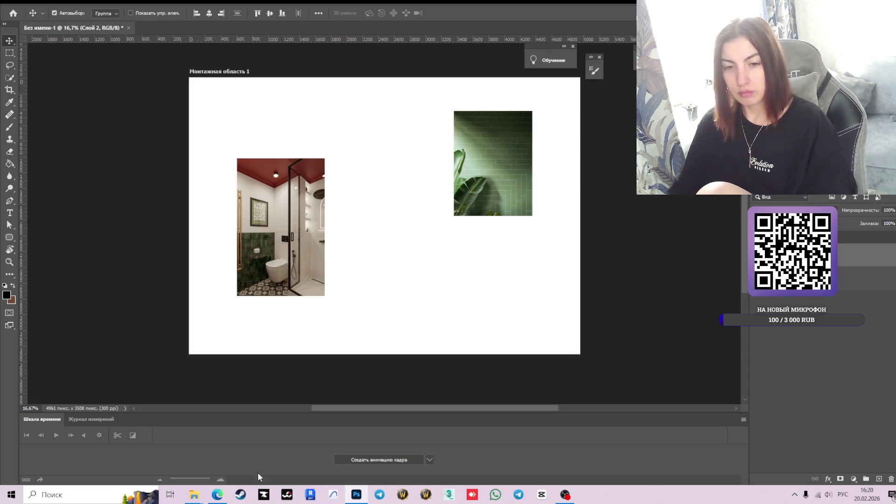
key(alt+Tab)
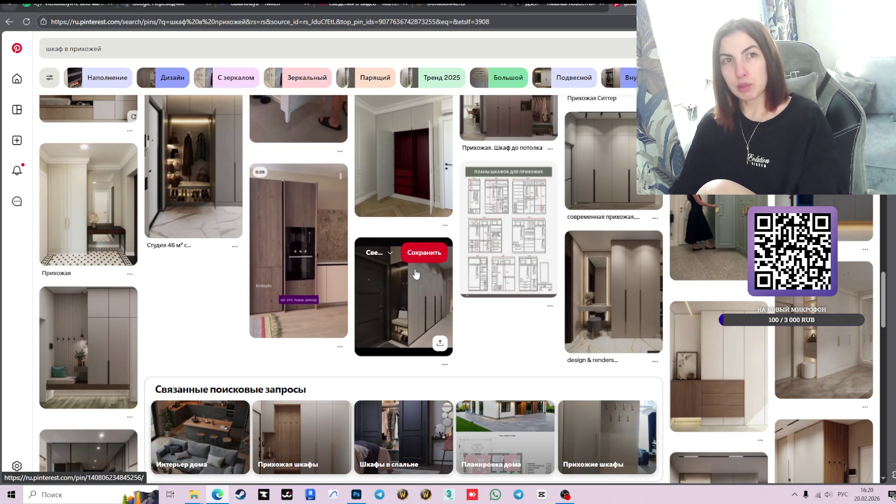
Scroll back up the wardrobe pins and open Pinterest's empty search panel
scroll(466, 281, up, 3)
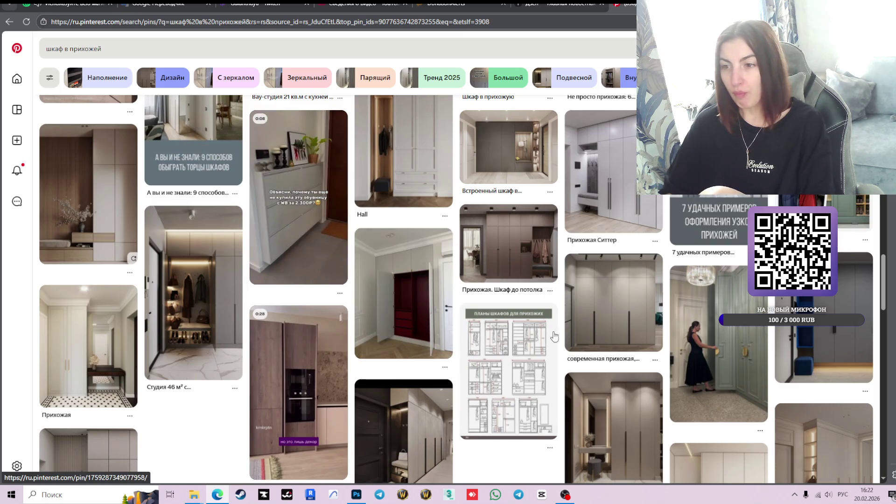
scroll(357, 305, up, 4)
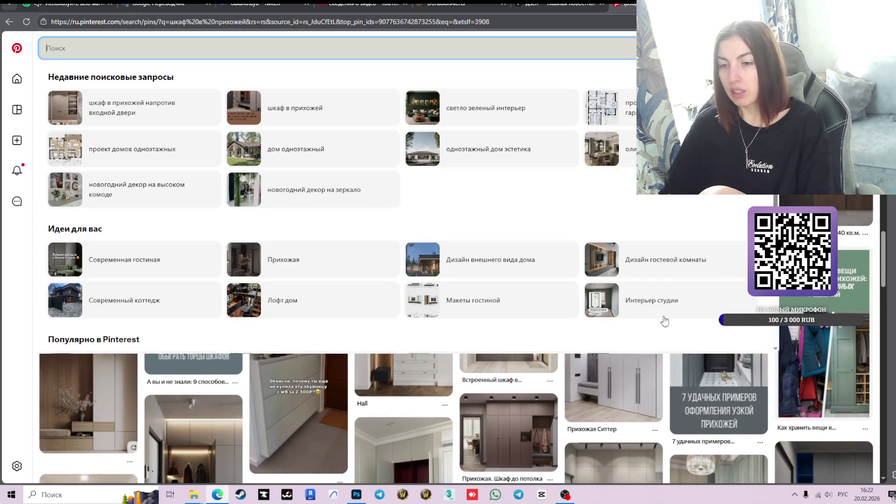
click(195, 51)
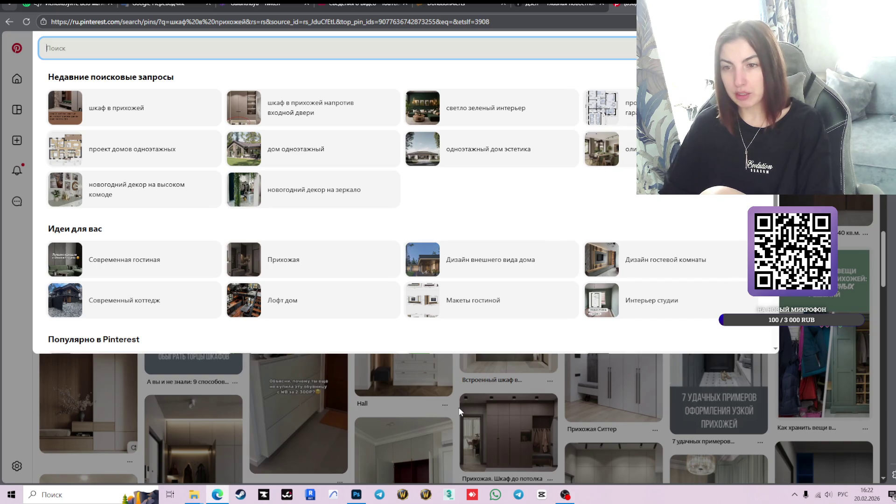
Zoom around the Photoshop mood board to review both bathroom photos, then return to Pinterest
click(357, 496)
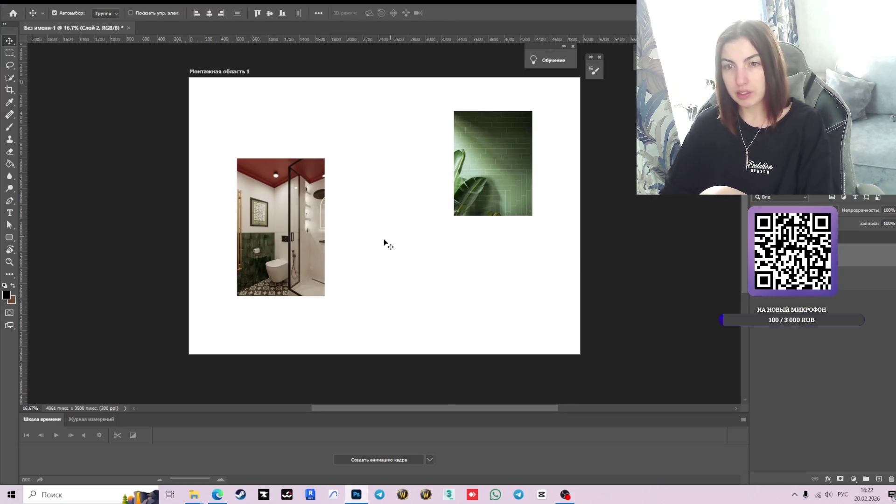
scroll(282, 234, up, 3)
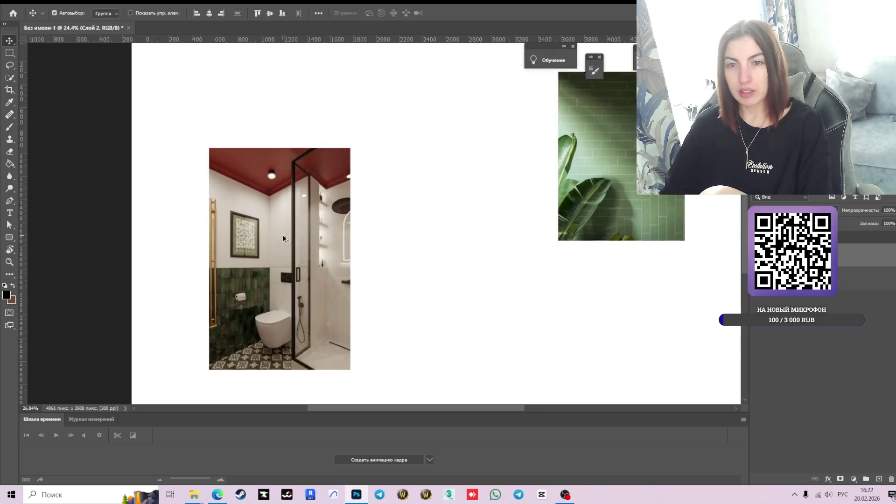
scroll(282, 235, up, 2)
scroll(285, 194, up, 3)
scroll(285, 194, down, 2)
scroll(292, 242, down, 2)
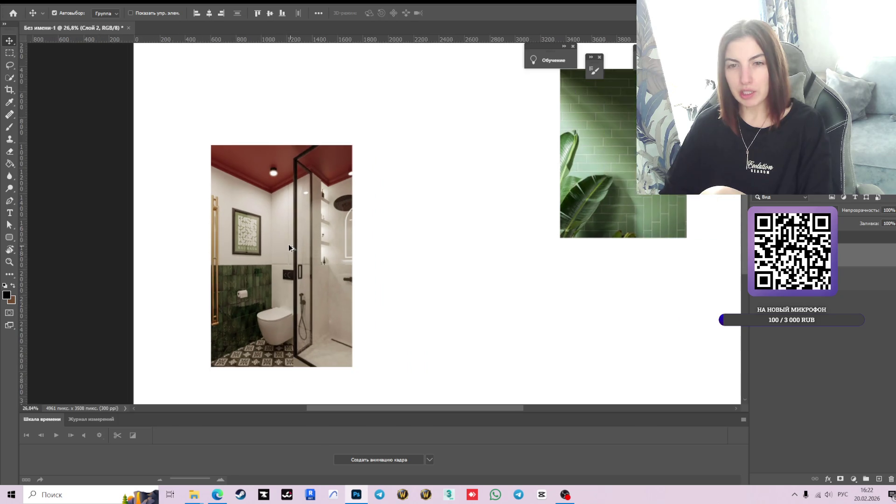
scroll(288, 245, up, 3)
scroll(288, 194, up, 3)
scroll(290, 194, down, 3)
scroll(290, 194, down, 2)
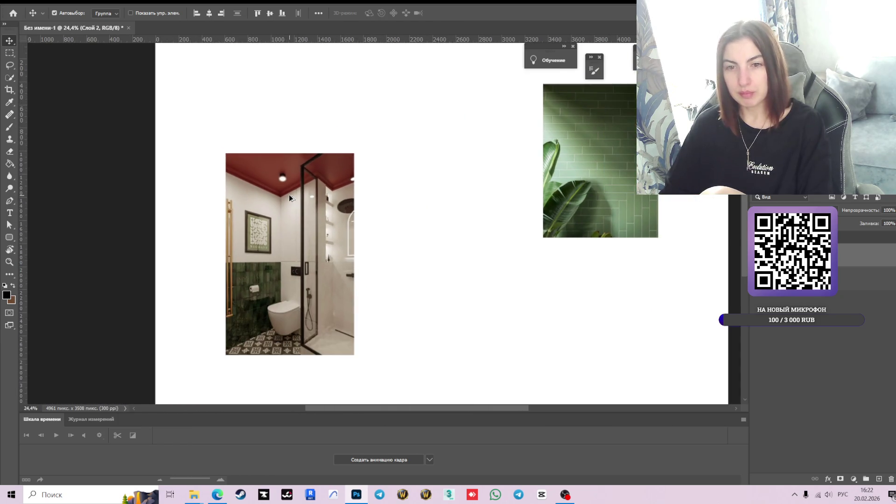
click(217, 495)
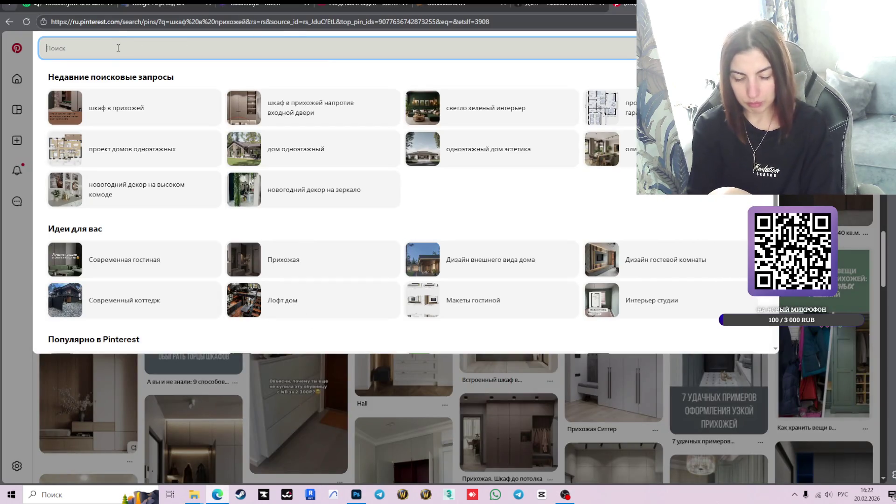
Search Pinterest for 'дерево текстура' via the дерево suggestion
text(дерево)
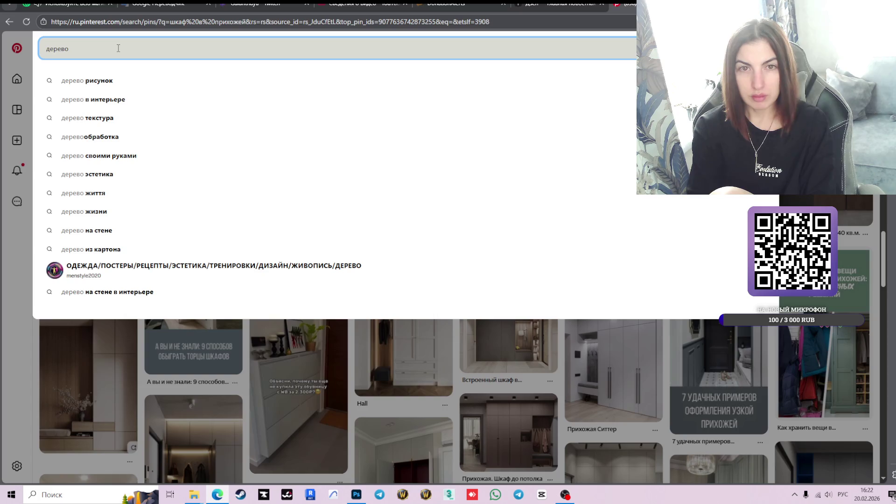
click(115, 119)
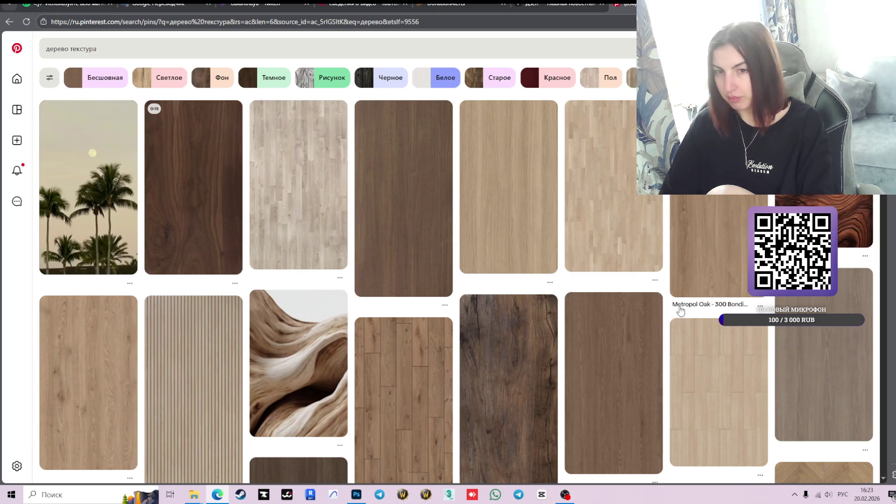
scroll(556, 285, down, 2)
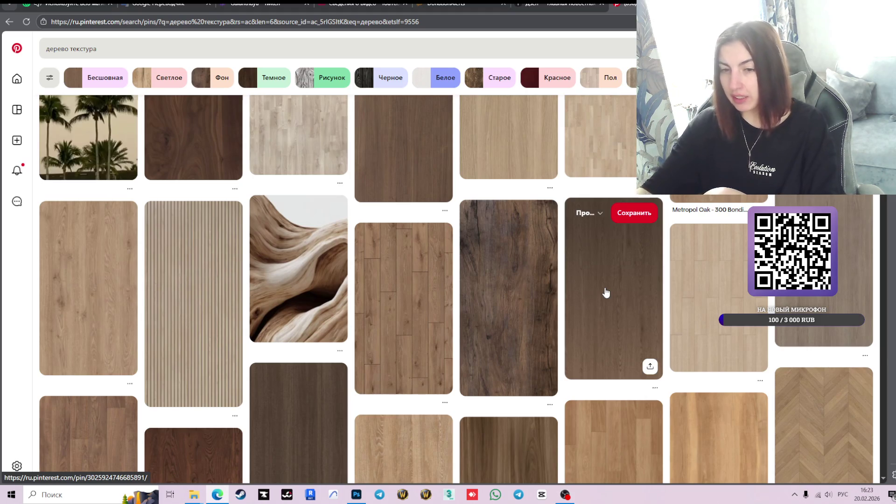
scroll(628, 276, down, 2)
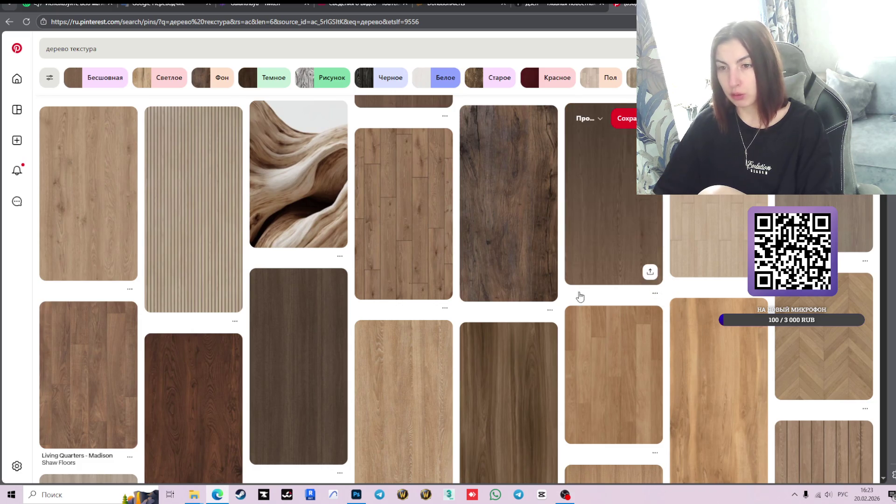
scroll(448, 304, down, 6)
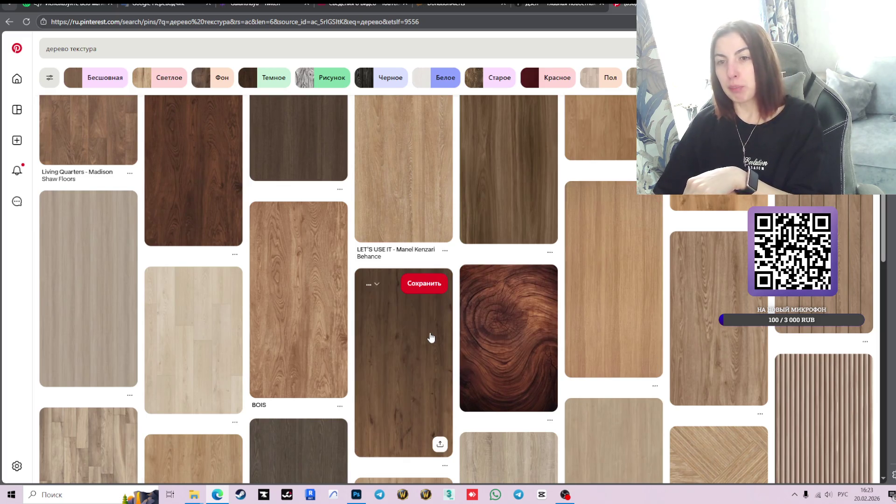
Browse the wood texture results and open the swirling wood-grain pin 'Микробетон и цвета 2025'
scroll(630, 258, down, 5)
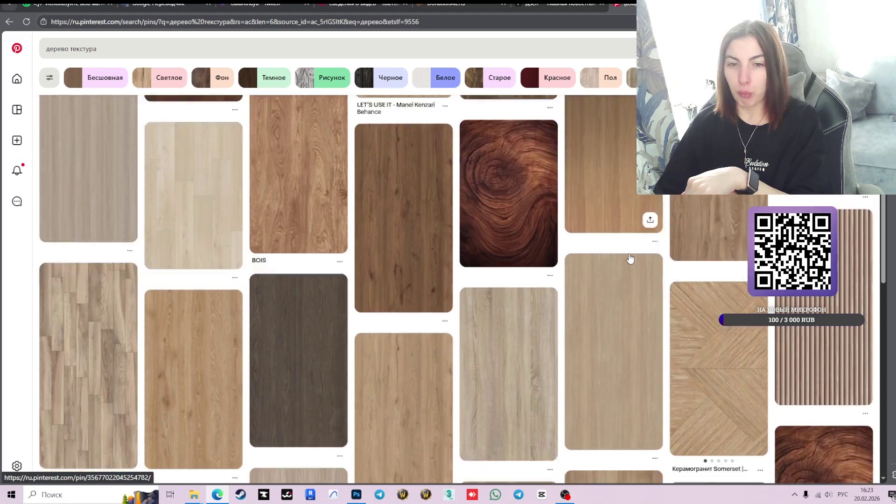
scroll(661, 263, down, 6)
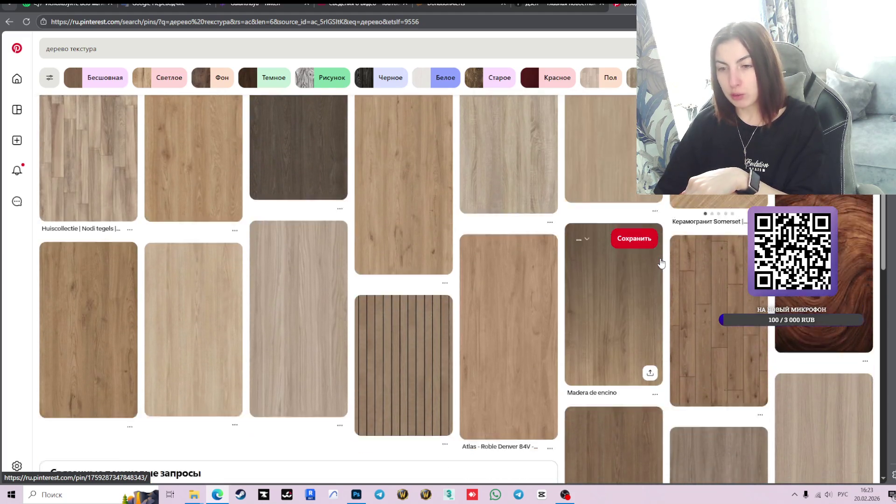
scroll(661, 264, down, 2)
scroll(661, 264, down, 3)
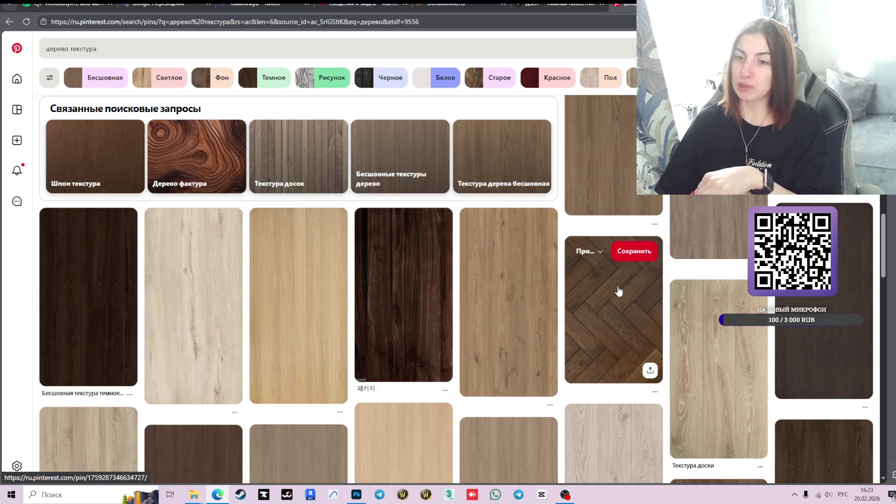
scroll(618, 291, down, 3)
scroll(619, 291, down, 4)
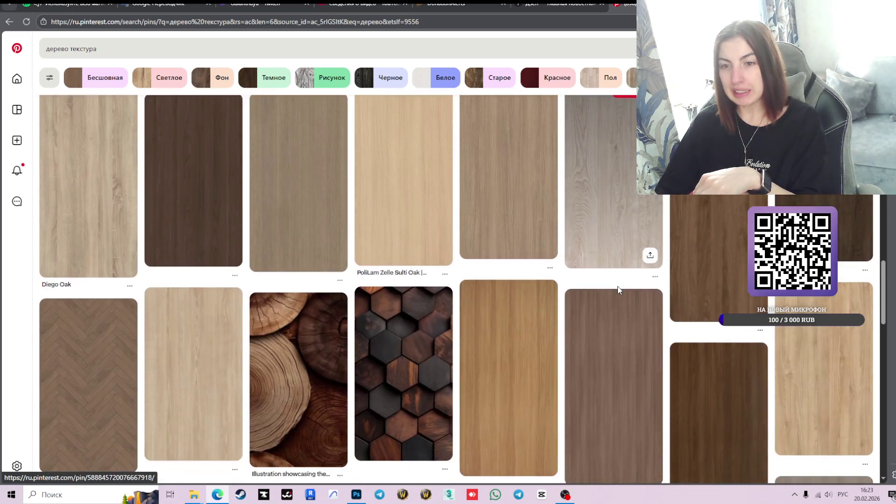
scroll(482, 316, down, 2)
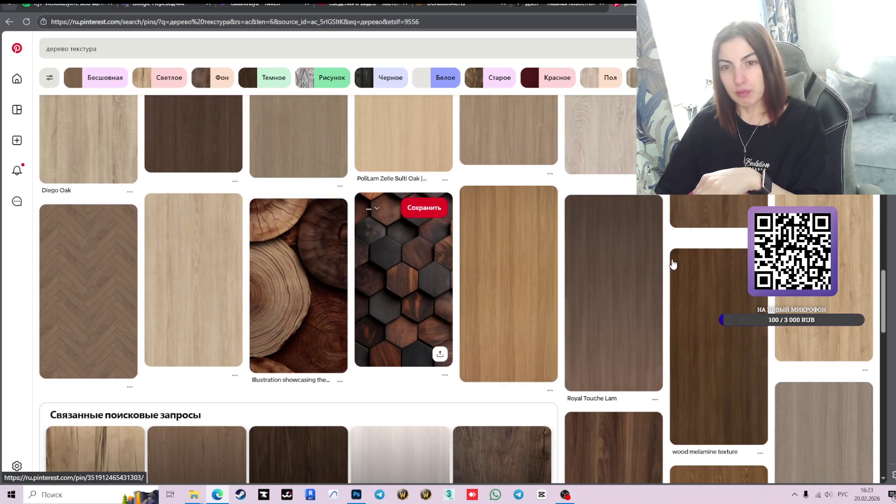
scroll(673, 265, down, 2)
scroll(673, 264, down, 2)
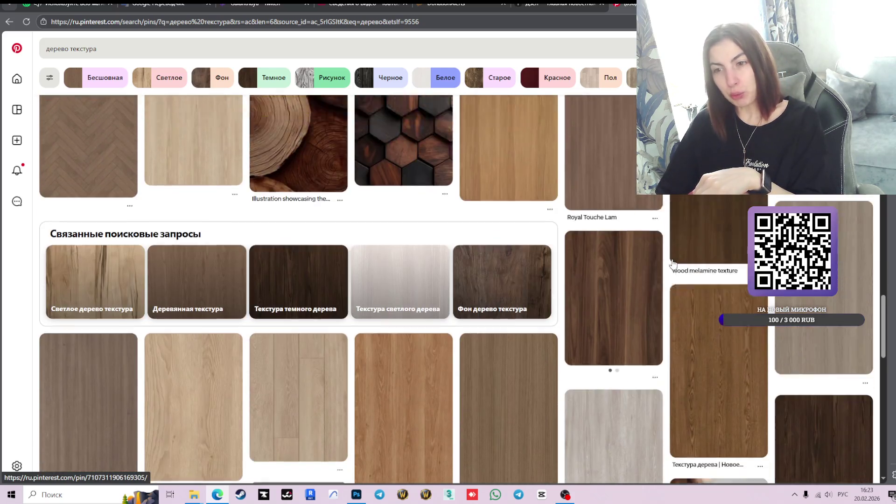
scroll(672, 264, down, 3)
scroll(673, 264, down, 3)
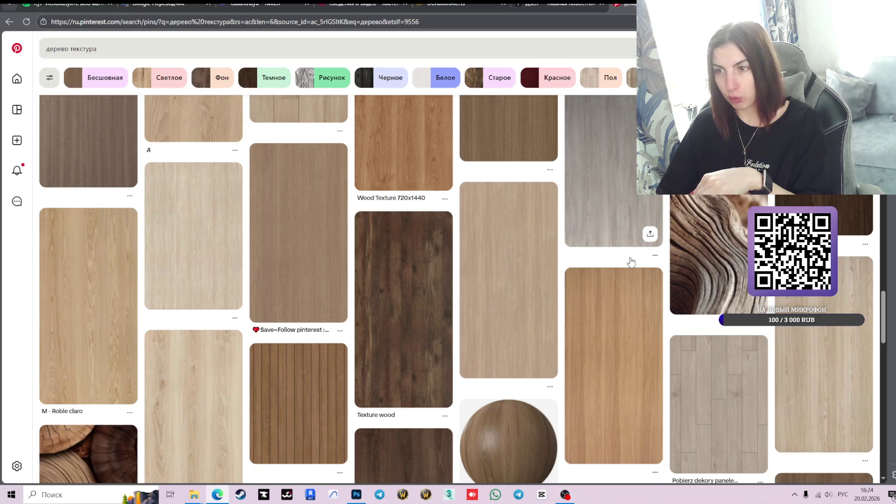
scroll(630, 274, down, 2)
scroll(630, 274, down, 1)
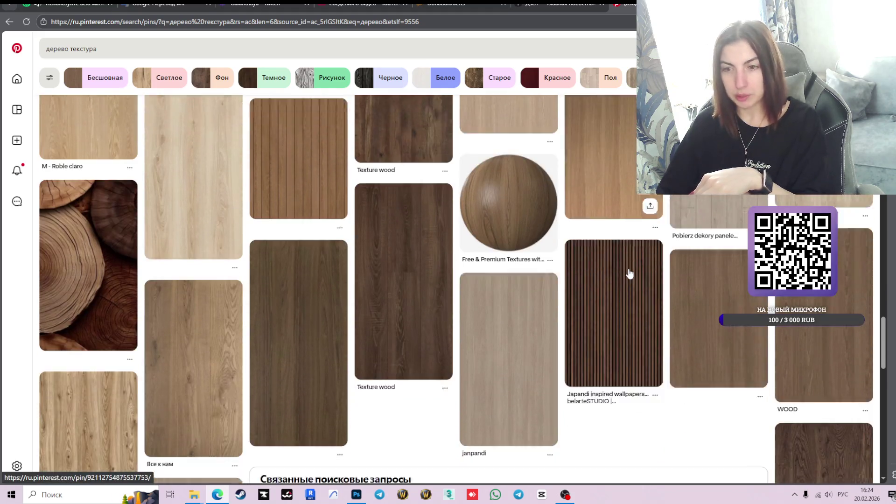
scroll(630, 275, down, 1)
scroll(630, 274, down, 2)
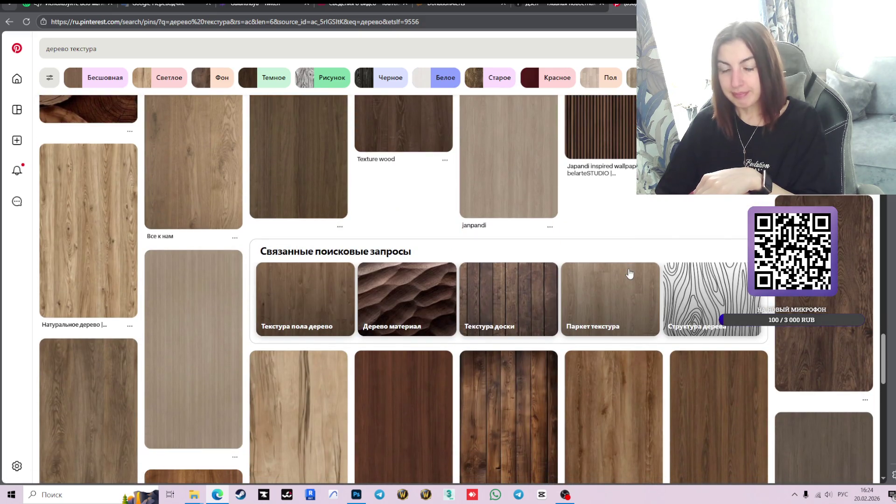
scroll(630, 274, down, 1)
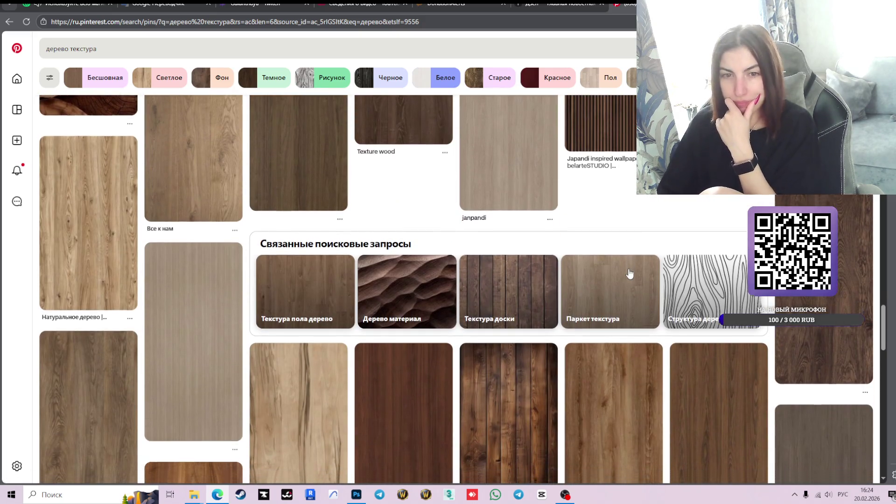
scroll(630, 274, down, 2)
scroll(629, 274, down, 3)
scroll(639, 344, down, 3)
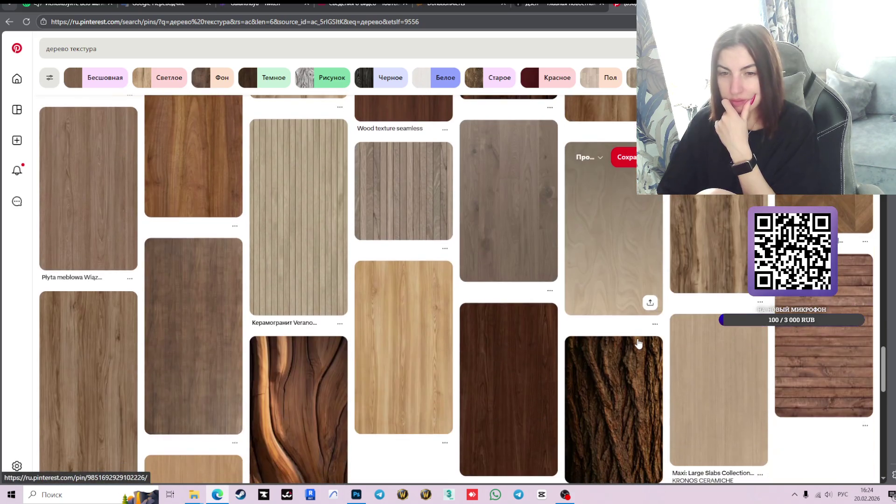
scroll(639, 343, down, 3)
click(336, 326)
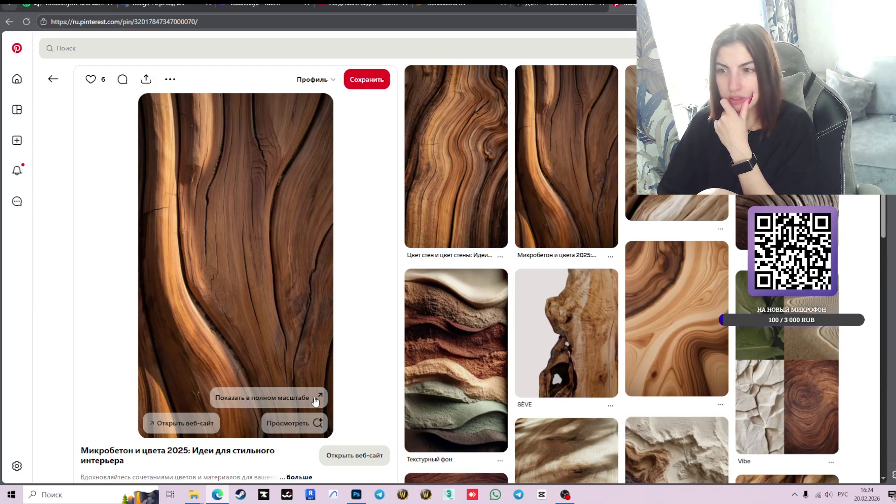
View the 'Микробетон и цвета 2025' wood-grain image at full size
scroll(717, 316, down, 5)
scroll(717, 316, down, 2)
scroll(717, 316, down, 3)
scroll(718, 316, down, 1)
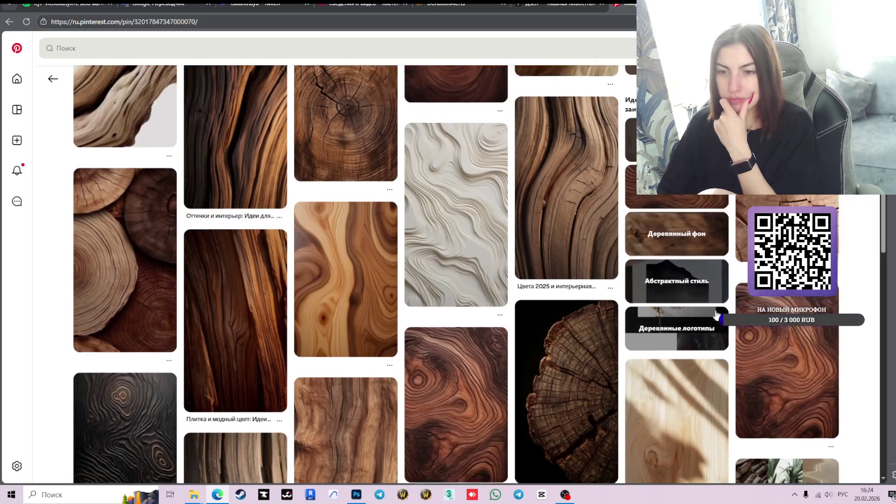
scroll(717, 315, down, 1)
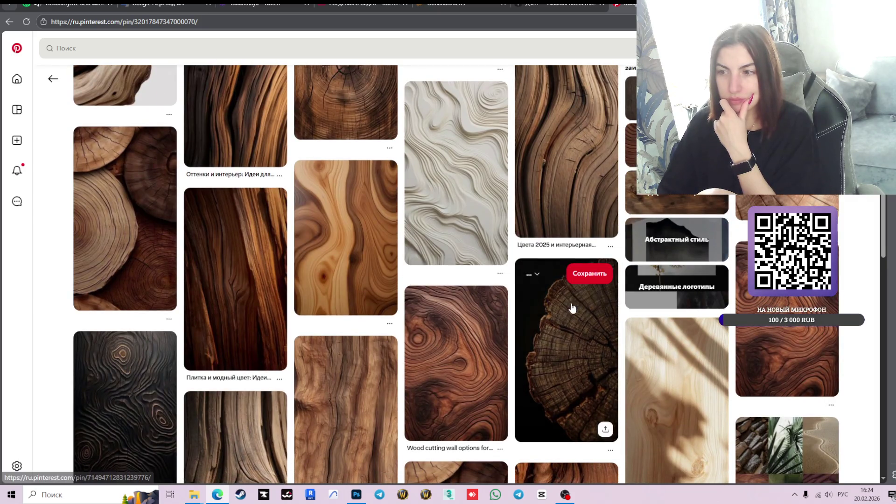
scroll(573, 306, up, 1)
scroll(573, 307, up, 3)
scroll(573, 308, up, 2)
scroll(573, 308, up, 5)
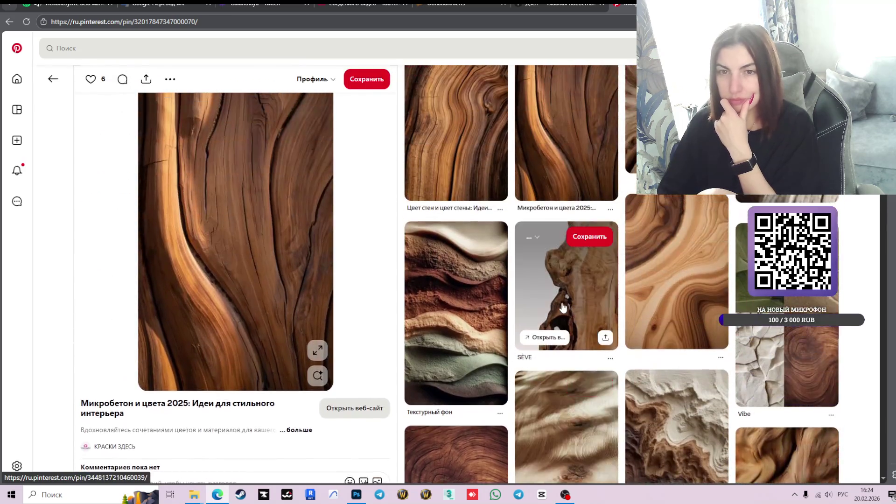
scroll(572, 308, up, 1)
click(317, 399)
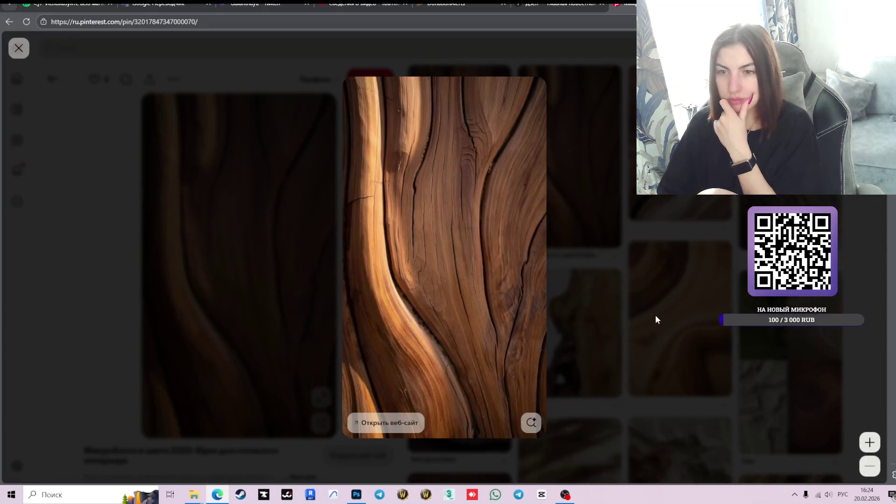
Capture just the wood-grain image to the clipboard and go back to Photoshop
key(Print)
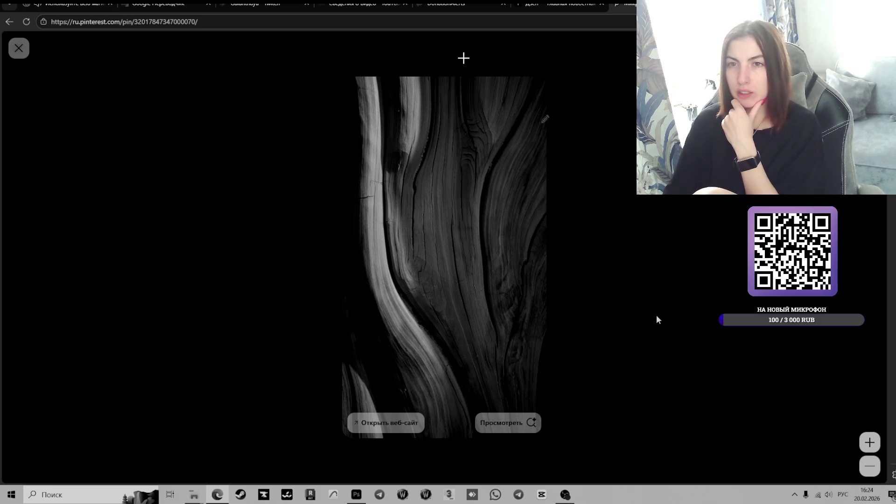
drag(349, 83, 547, 401)
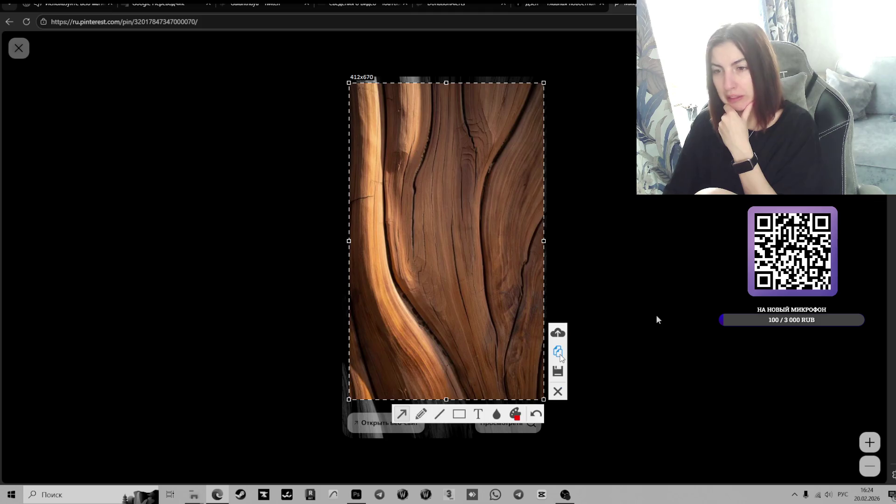
key(ctrl+c)
click(356, 494)
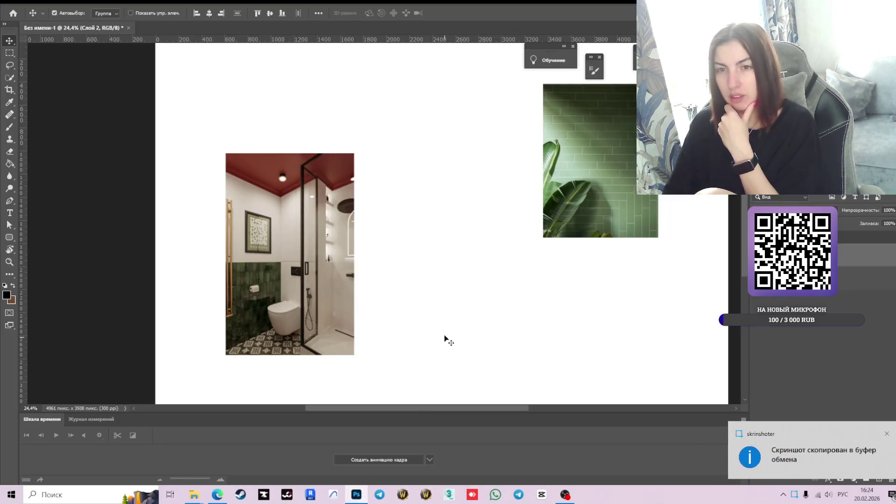
Paste the wood texture as a Smart Object and delete the bathroom photo
key(ctrl+v)
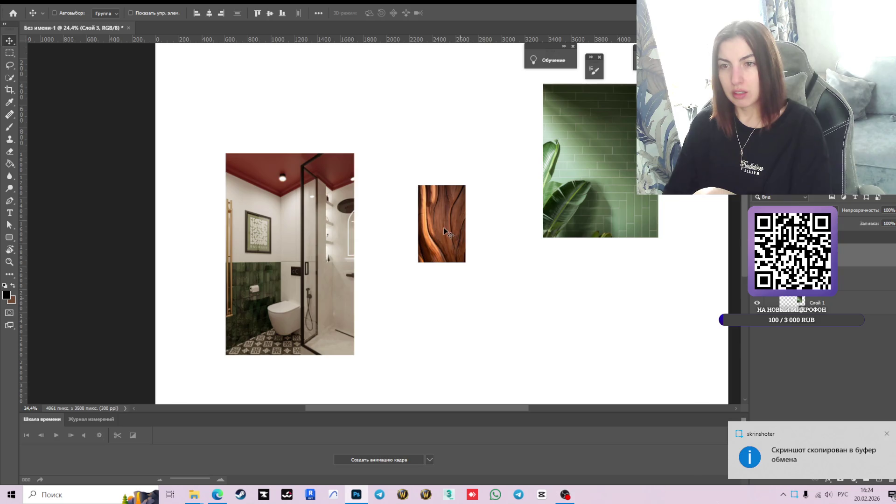
right_click(817, 254)
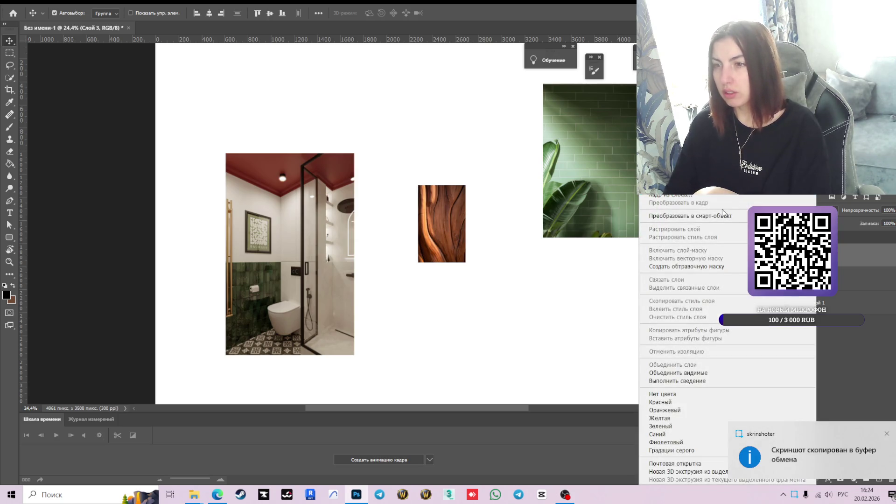
click(691, 216)
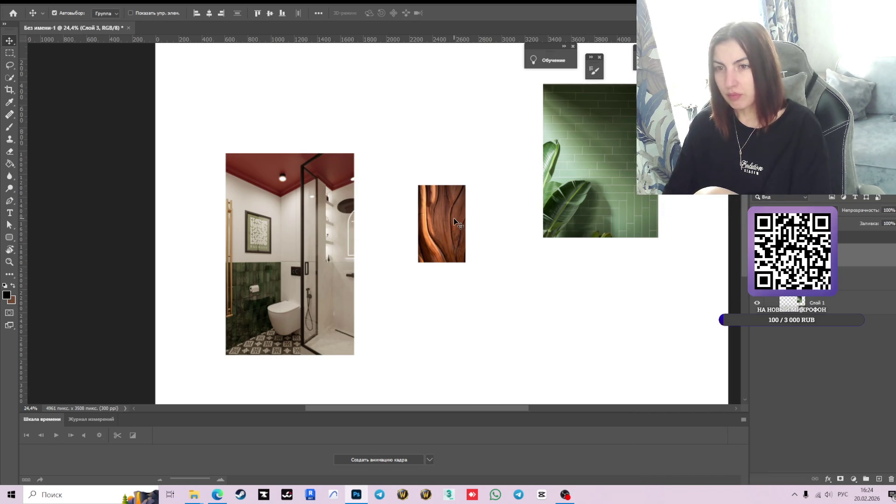
key(ctrl+t)
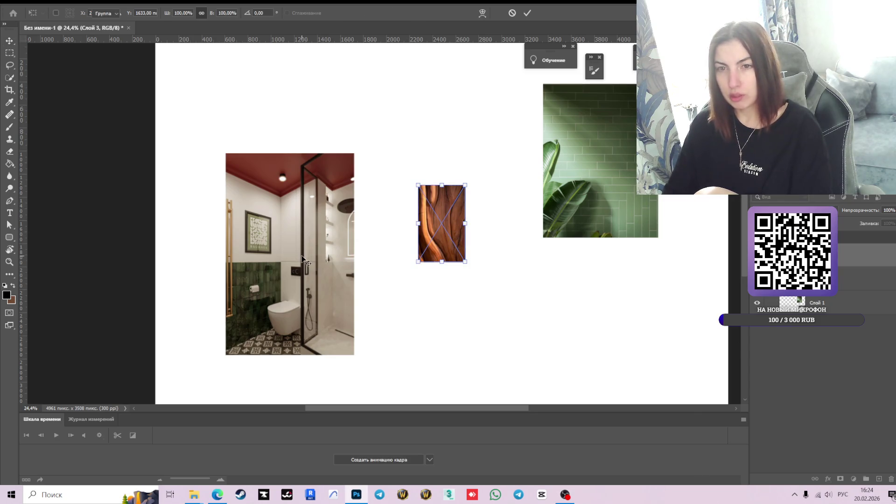
key(Return)
key(Delete)
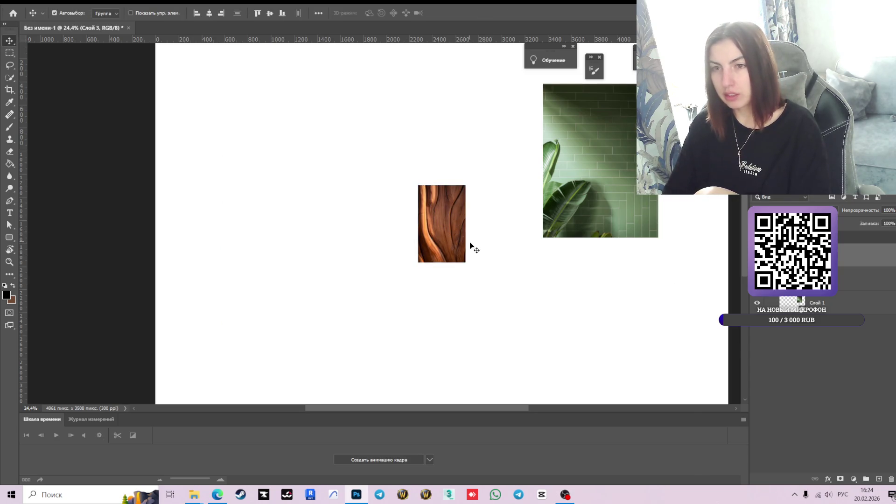
Enlarge the wood texture proportionally and place it at the board's upper left
key(ctrl+t)
drag(464, 184, 525, 87)
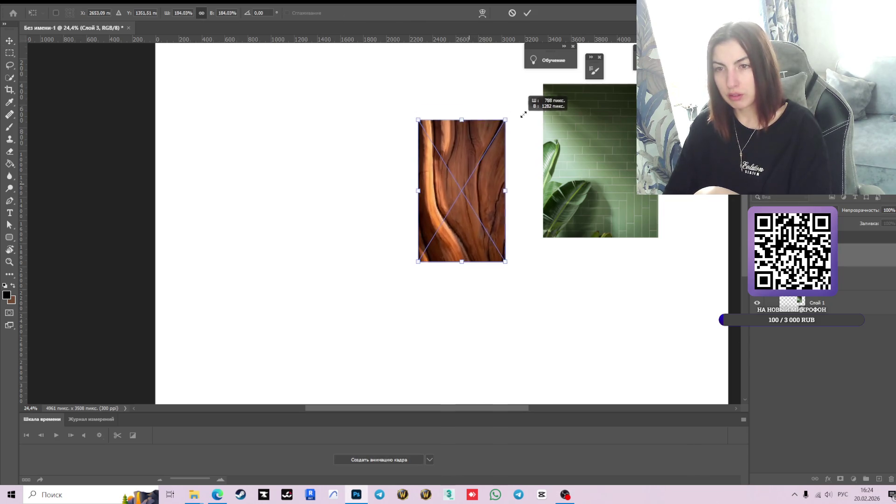
drag(506, 157, 302, 260)
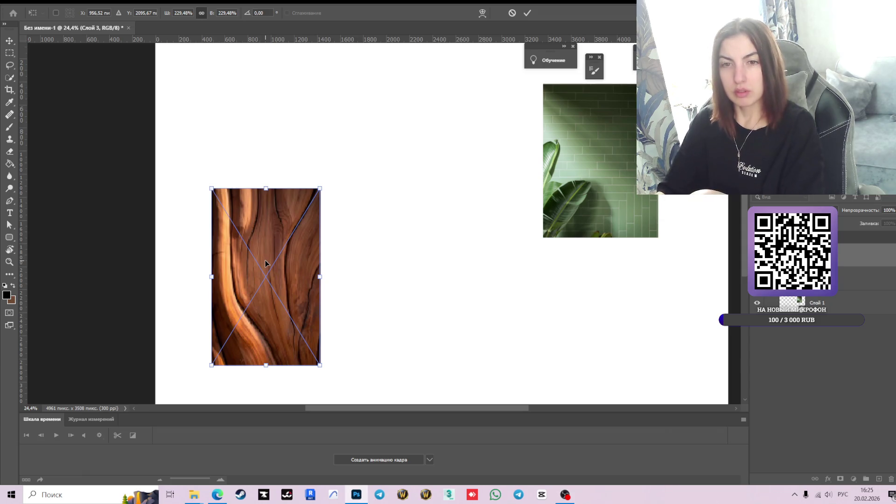
click(529, 11)
drag(274, 271, 264, 167)
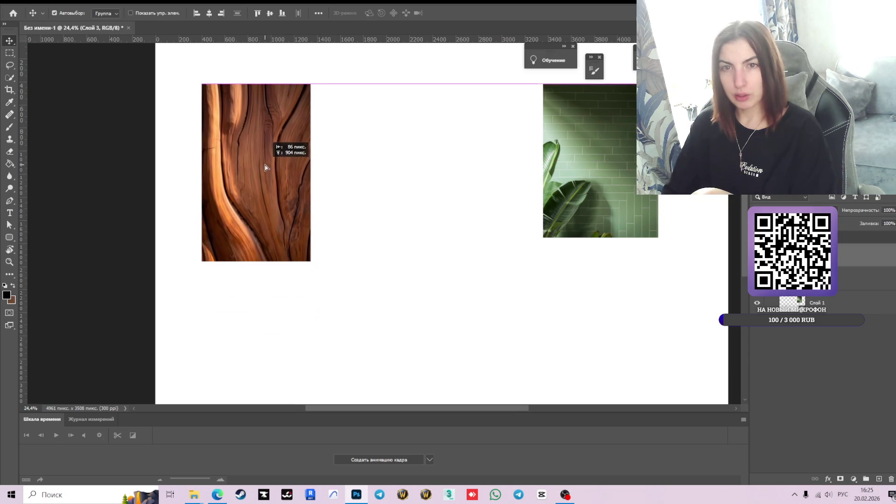
Move the green tile image to overlap the wood texture's lower corner
drag(600, 184, 404, 243)
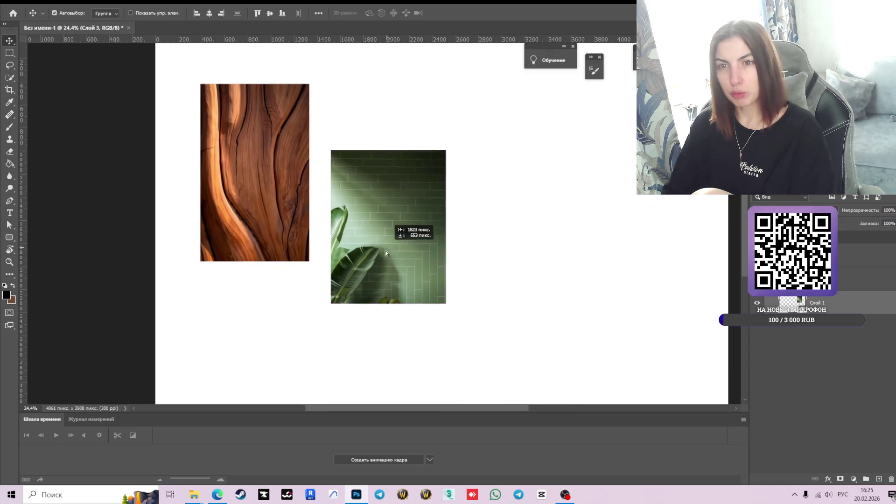
click(503, 252)
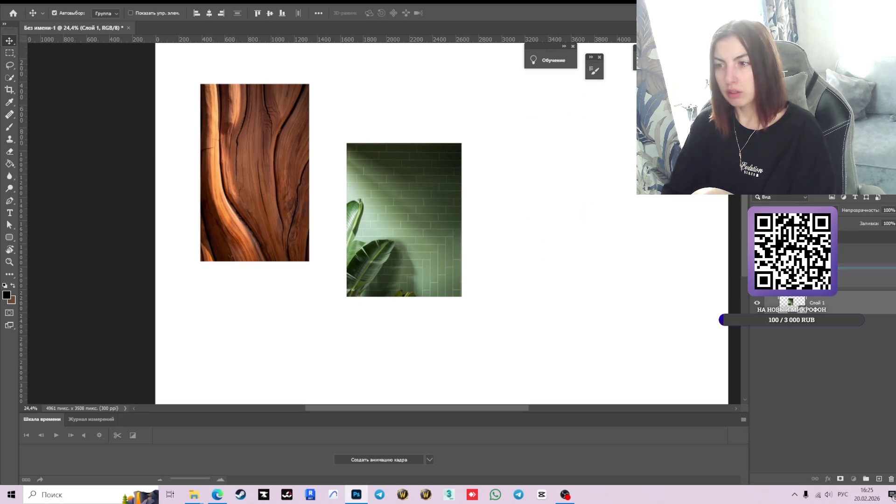
drag(391, 227, 298, 277)
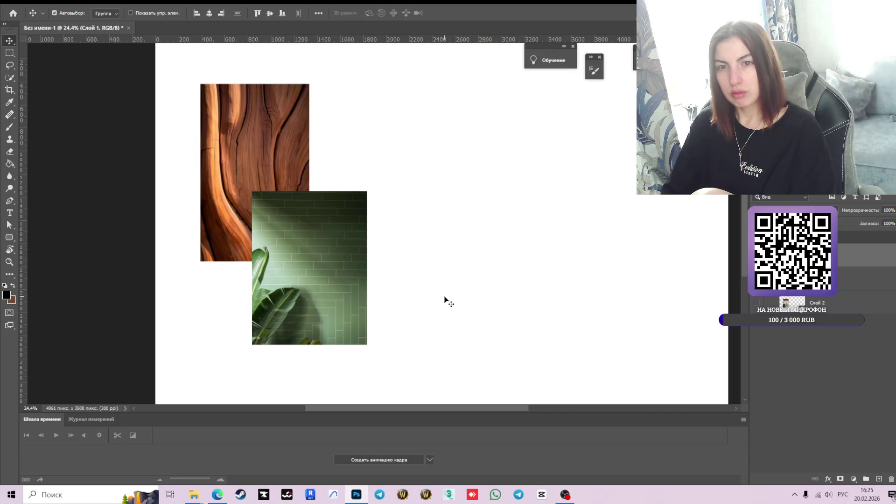
Back in Pinterest, close the wood pin and return to the top of the search results
key(alt+Tab)
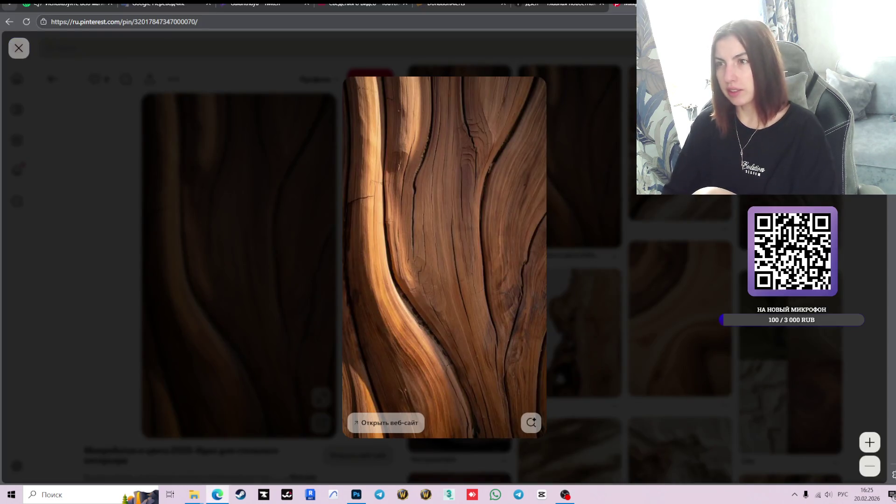
key(Escape)
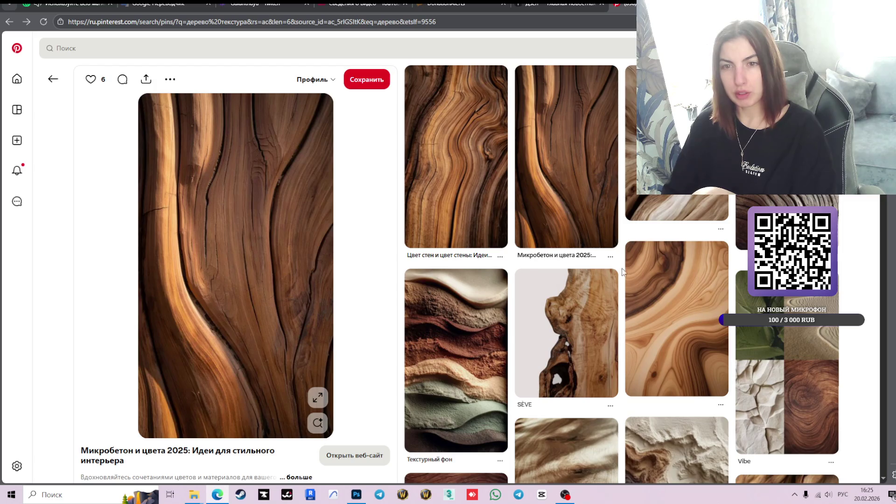
key(Escape)
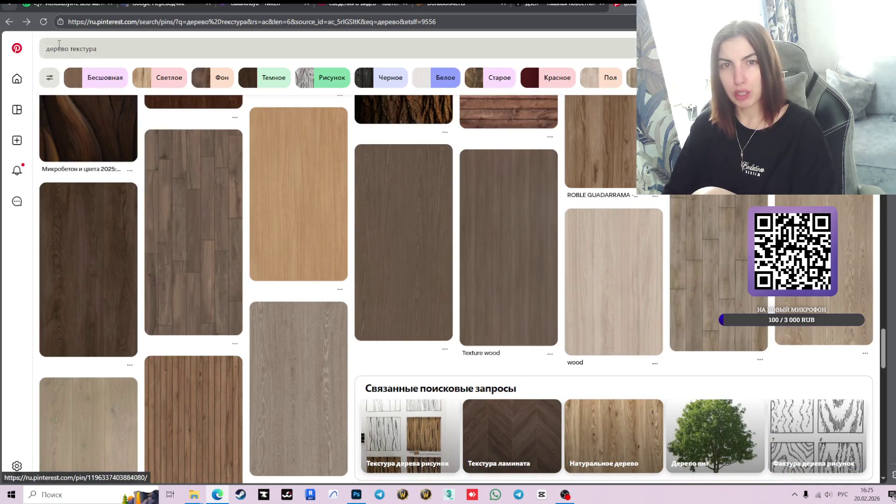
scroll(320, 202, up, 5)
scroll(318, 271, up, 5)
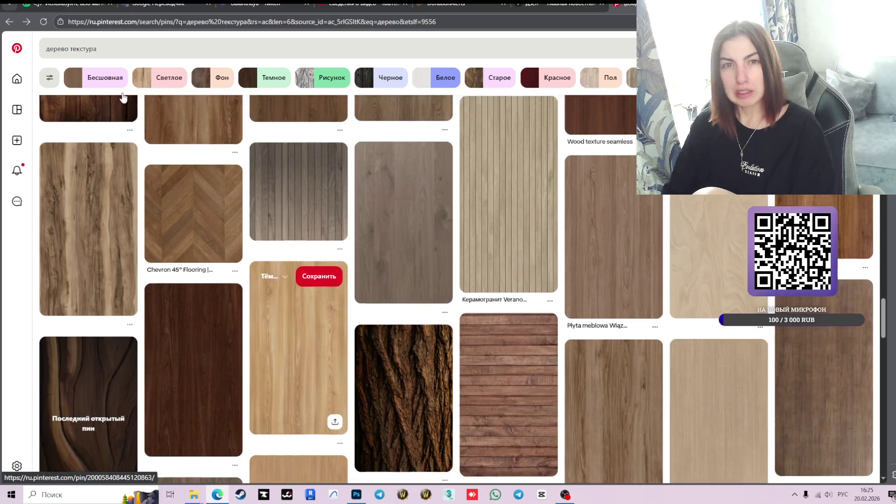
scroll(431, 190, up, 5)
mouse_move(433, 189)
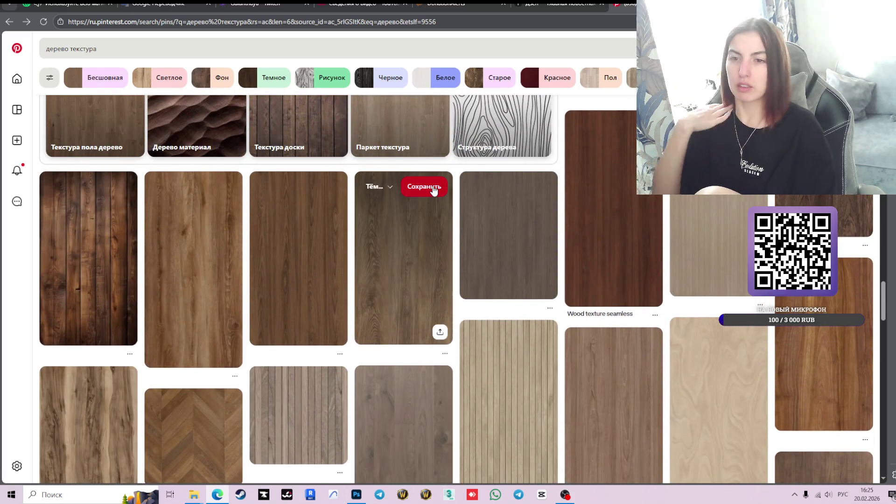
scroll(367, 291, up, 5)
scroll(367, 290, up, 5)
scroll(367, 290, up, 5)
scroll(368, 292, up, 5)
scroll(367, 293, up, 5)
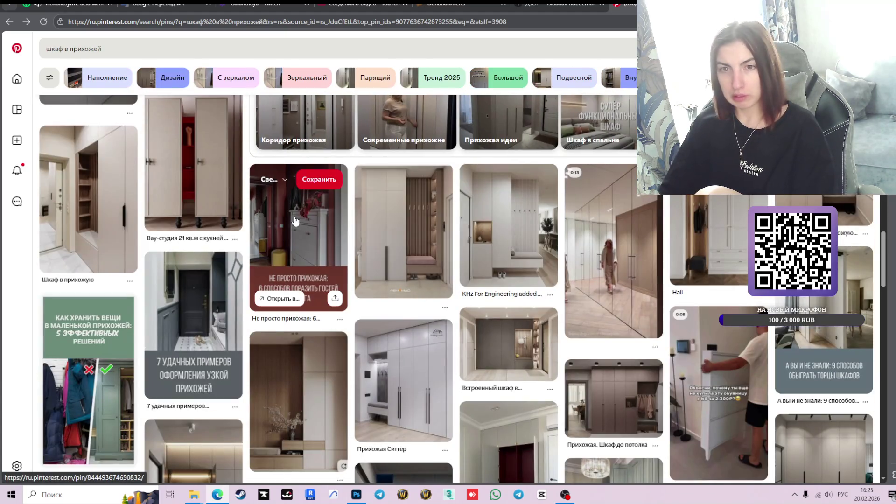
Replace the old search query with 'текстуры'
drag(150, 48, 34, 60)
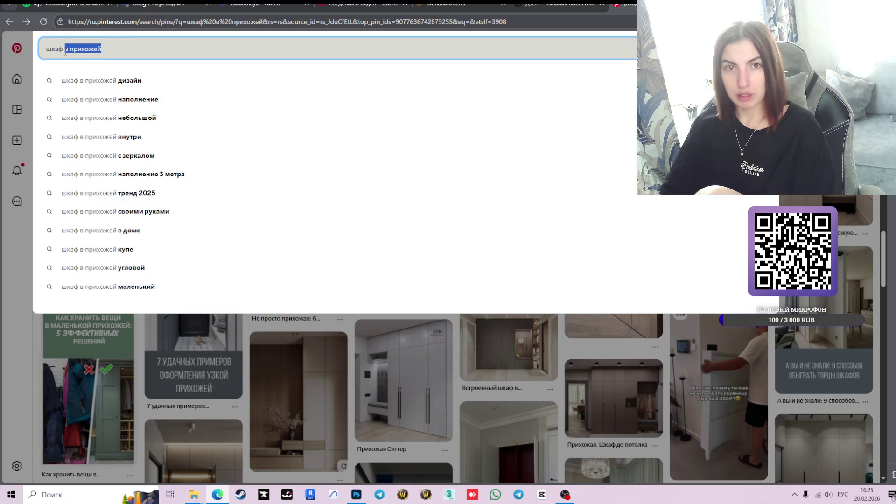
key(BackSpace)
text(тек)
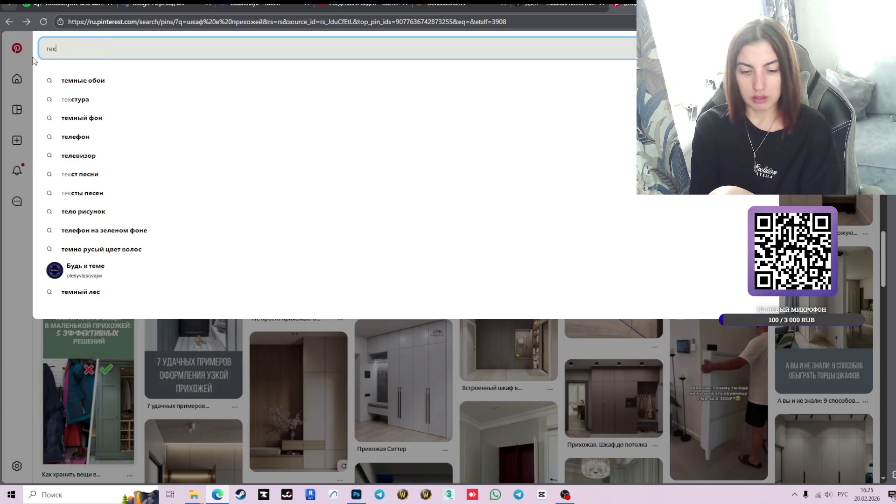
text(стуры)
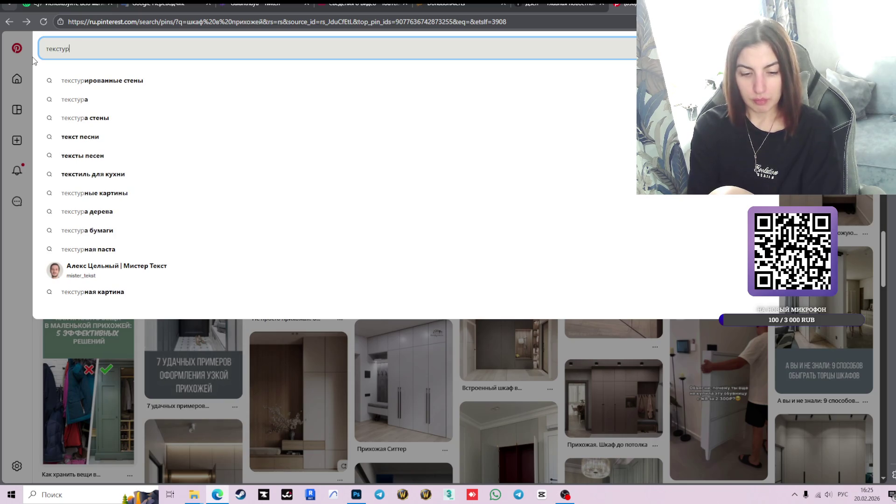
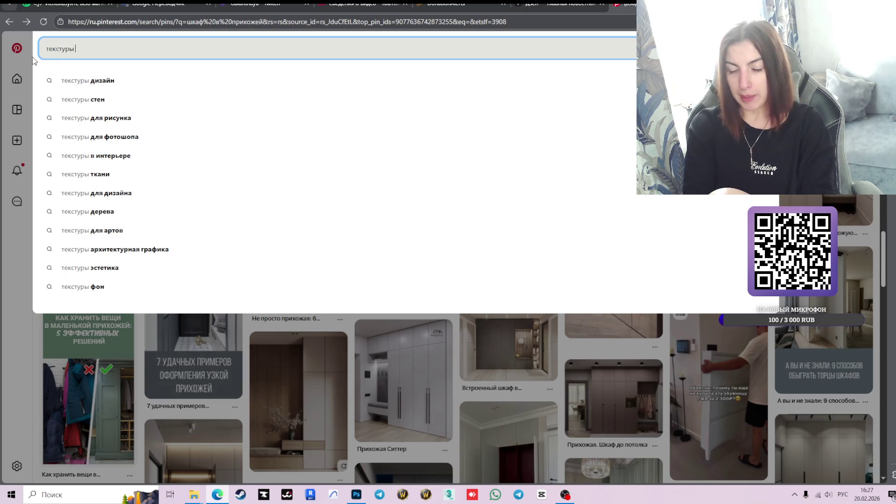
Search Pinterest for 'текстуры ткани' and scroll through the fabric texture results
text(ткани)
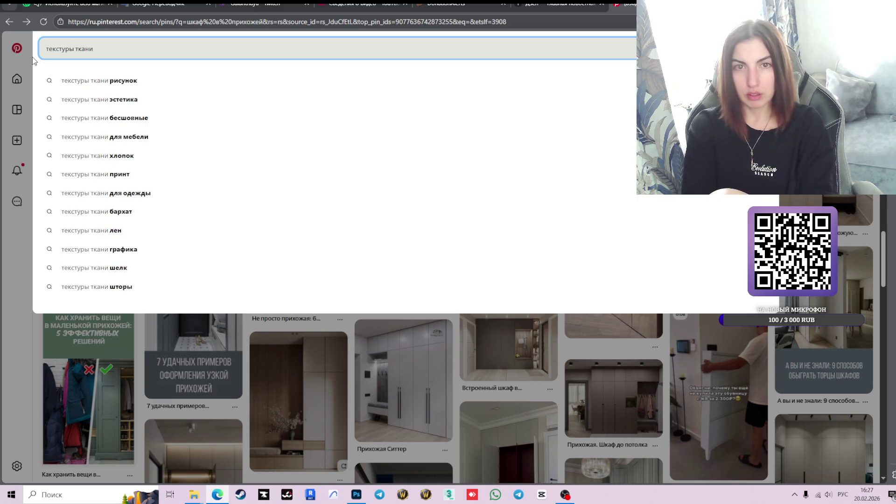
key(Return)
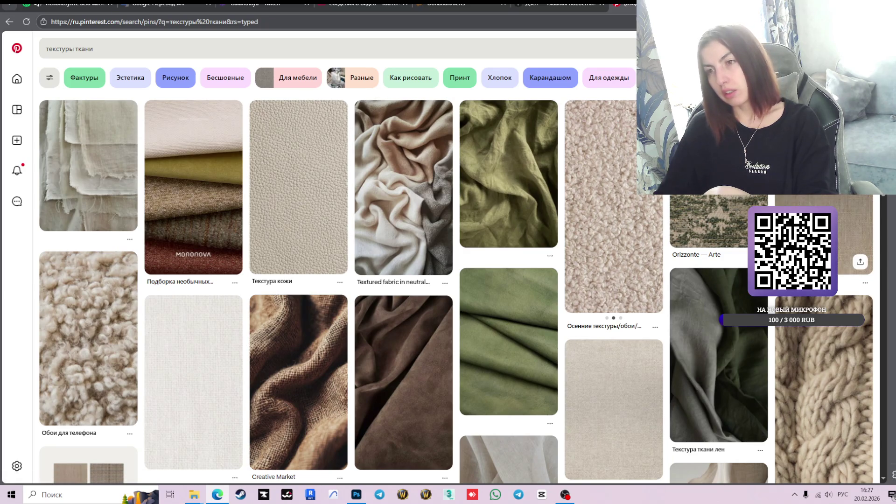
scroll(641, 275, down, 5)
scroll(641, 274, down, 3)
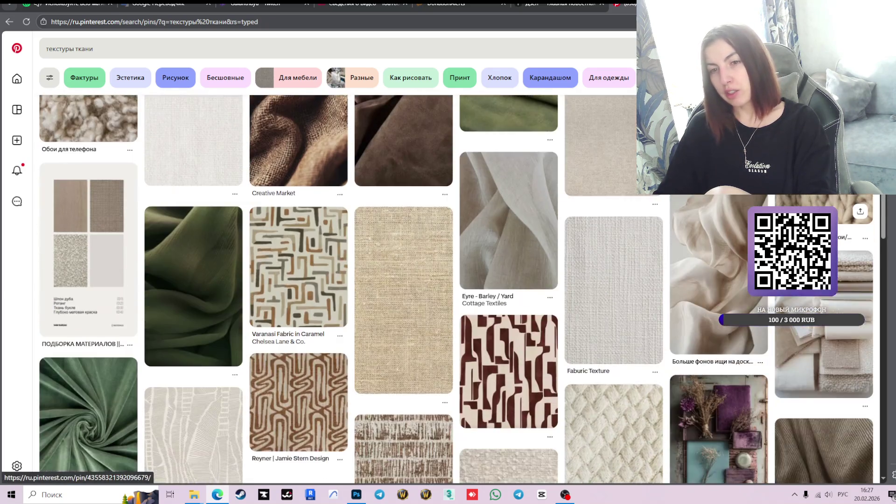
scroll(641, 274, down, 2)
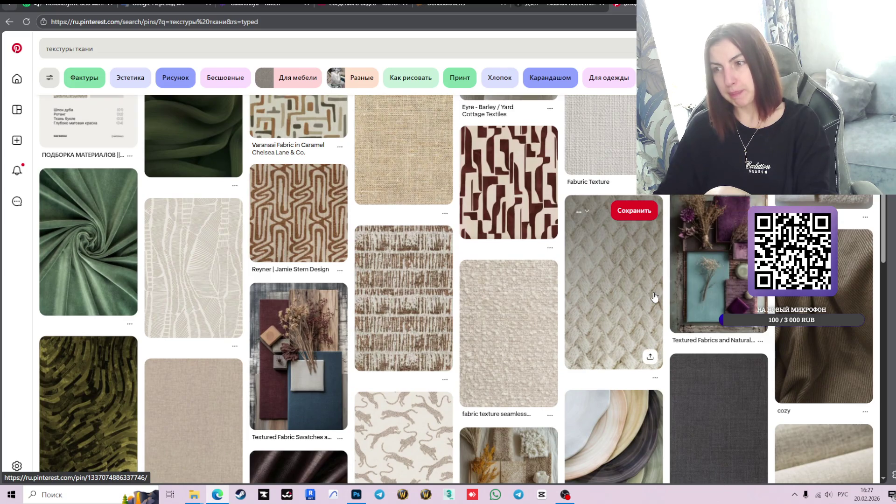
scroll(655, 297, up, 3)
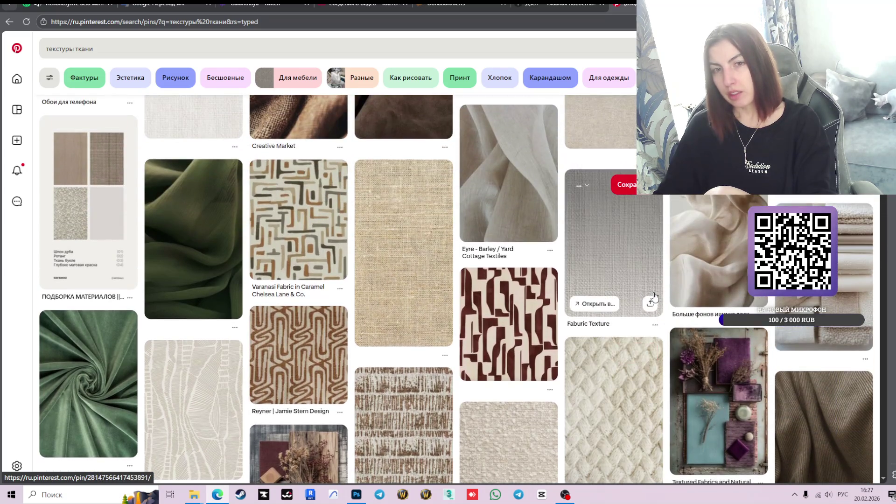
scroll(421, 341, up, 4)
scroll(198, 393, down, 4)
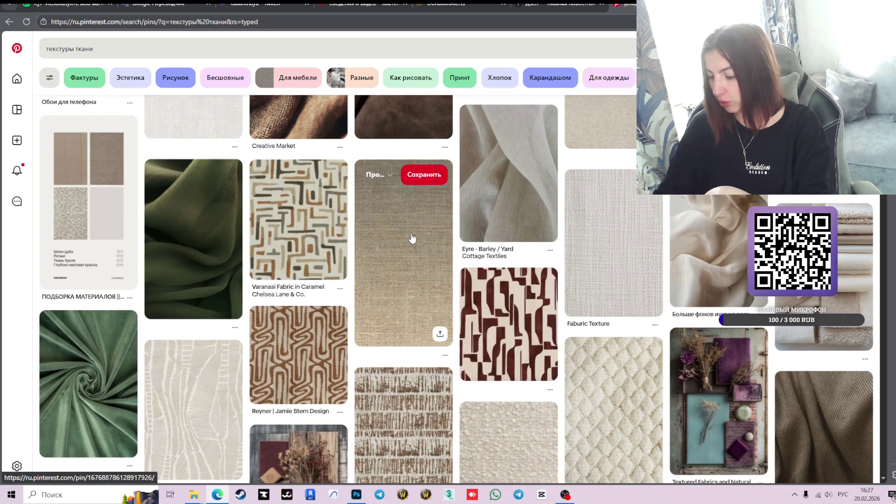
scroll(411, 238, up, 2)
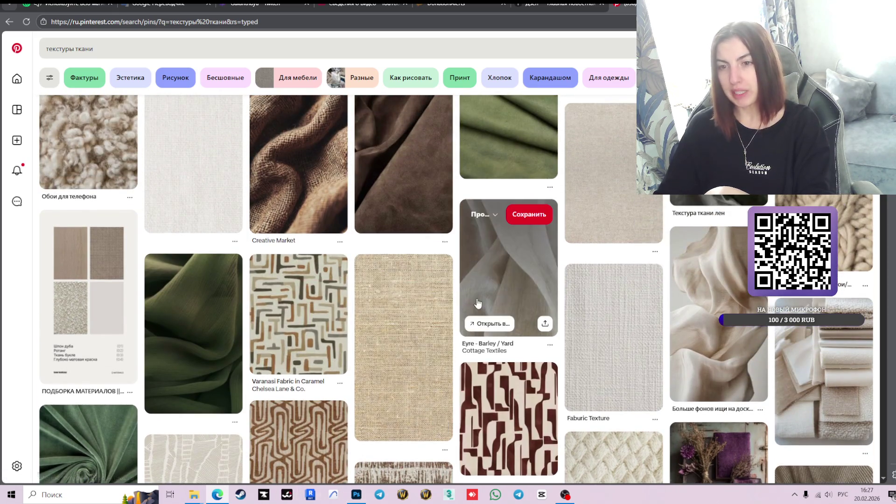
scroll(537, 298, up, 4)
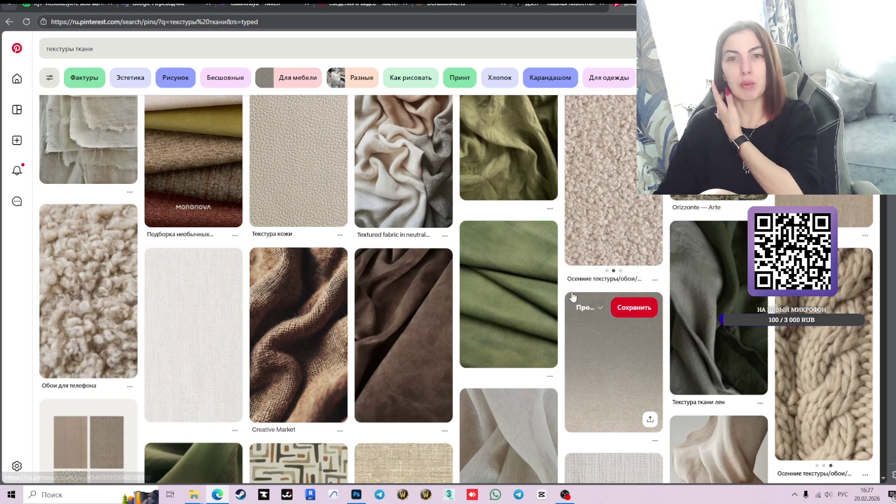
scroll(481, 276, down, 2)
scroll(718, 289, up, 3)
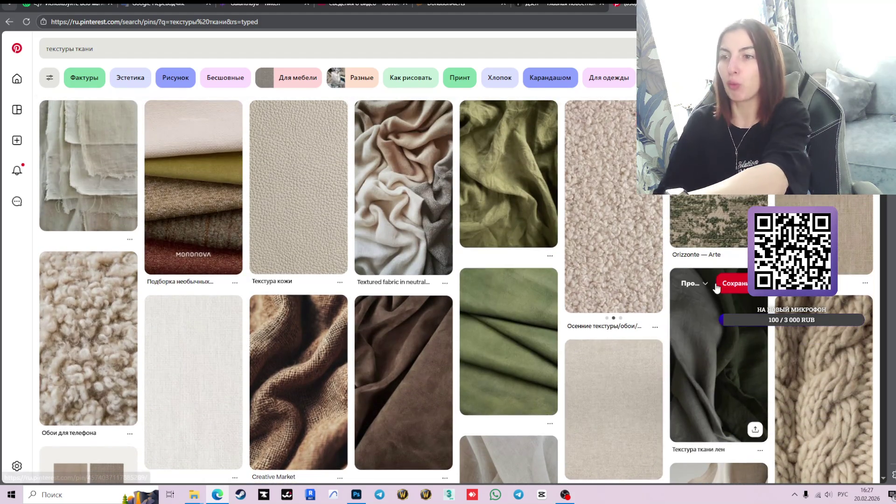
Open the beige bouclé pin, then return to the results and scroll further down
click(610, 252)
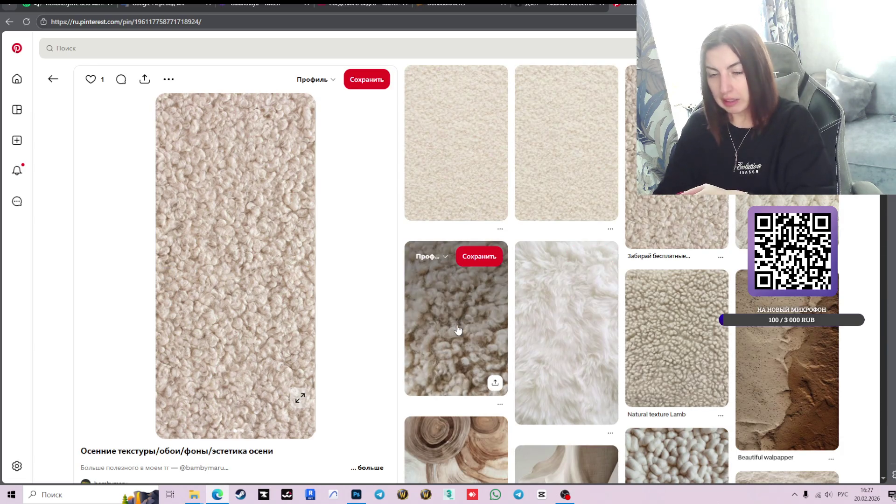
click(53, 78)
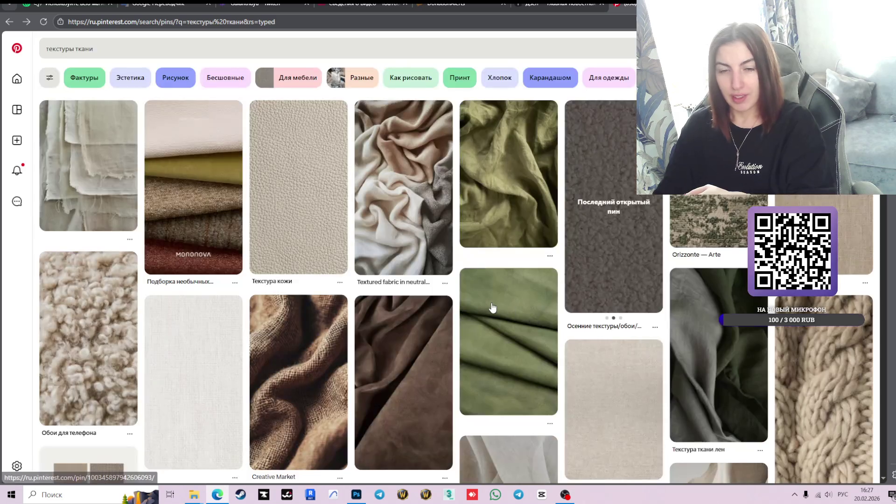
scroll(704, 321, down, 2)
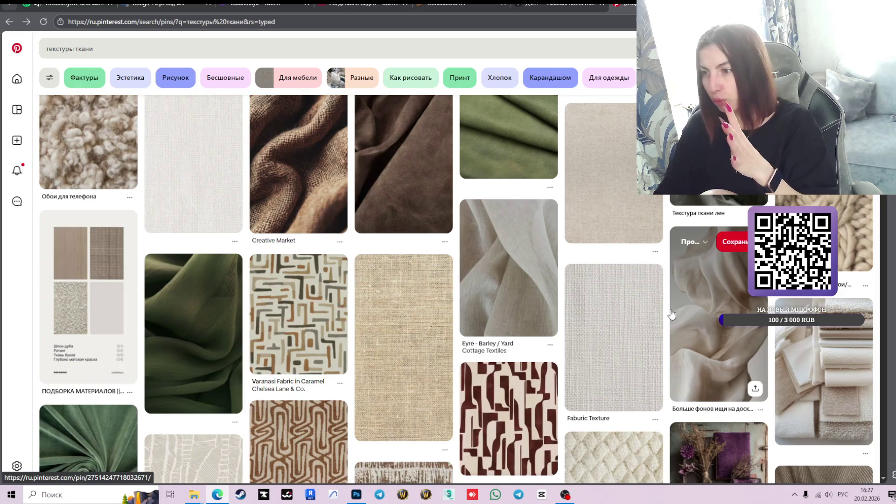
scroll(567, 304, down, 4)
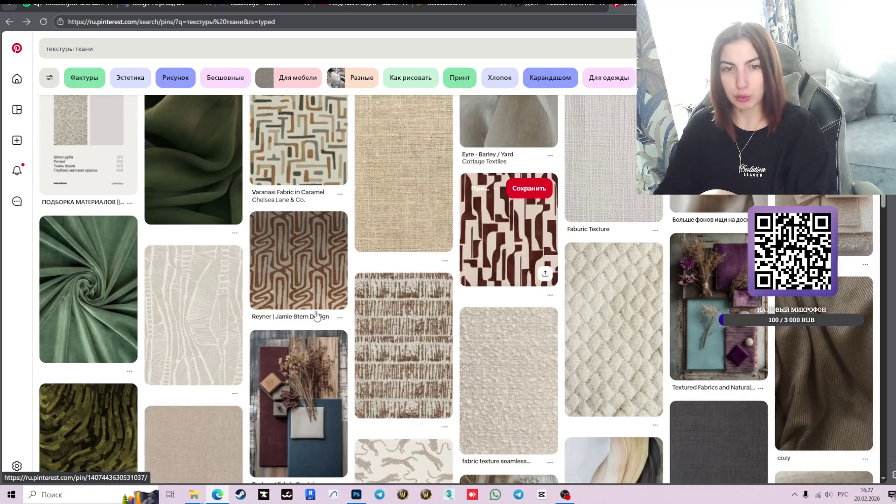
Open the dark green fabric pin, view its image enlarged, then close it
click(216, 190)
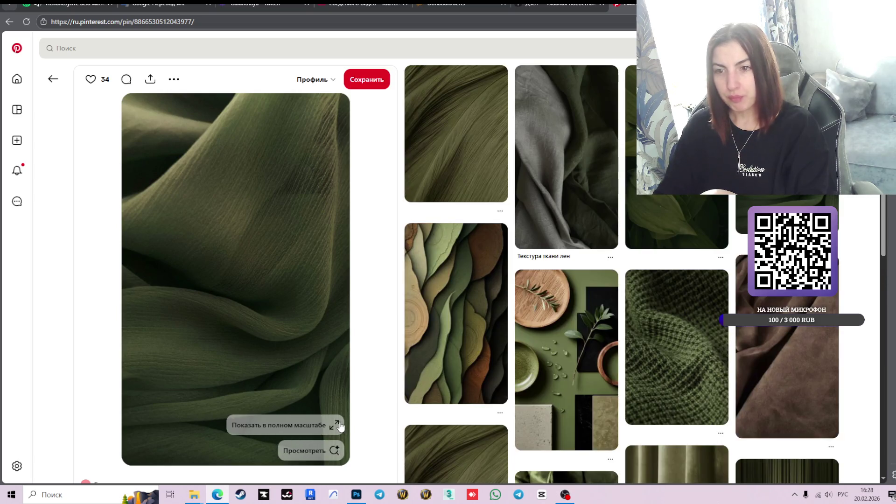
click(334, 425)
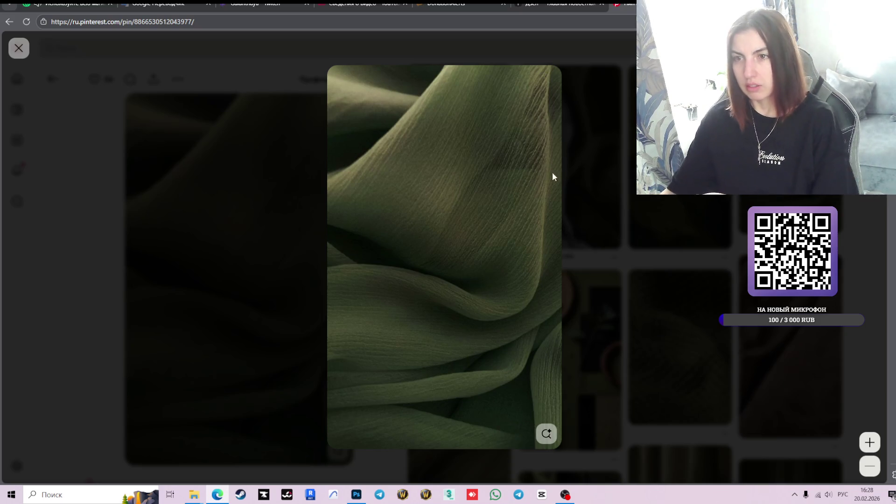
click(657, 236)
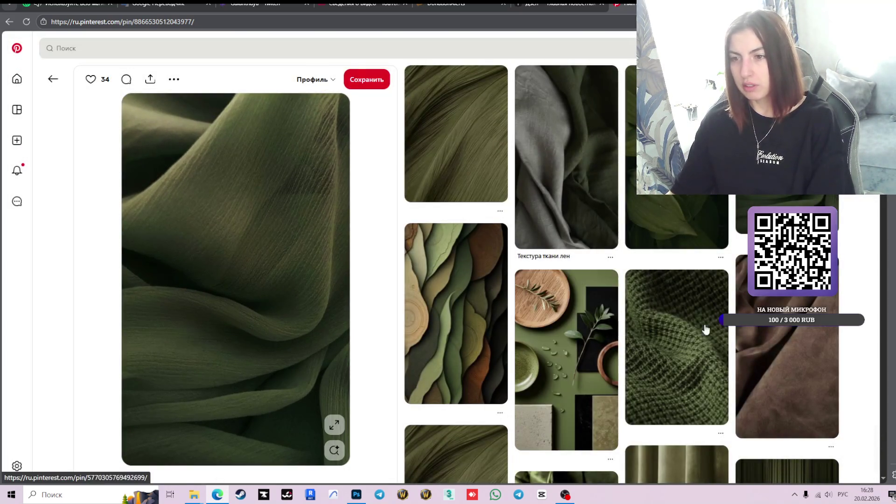
scroll(701, 318, down, 1)
Open the green knit pin full screen, copy a screenshot of it, and switch to Photoshop
click(698, 315)
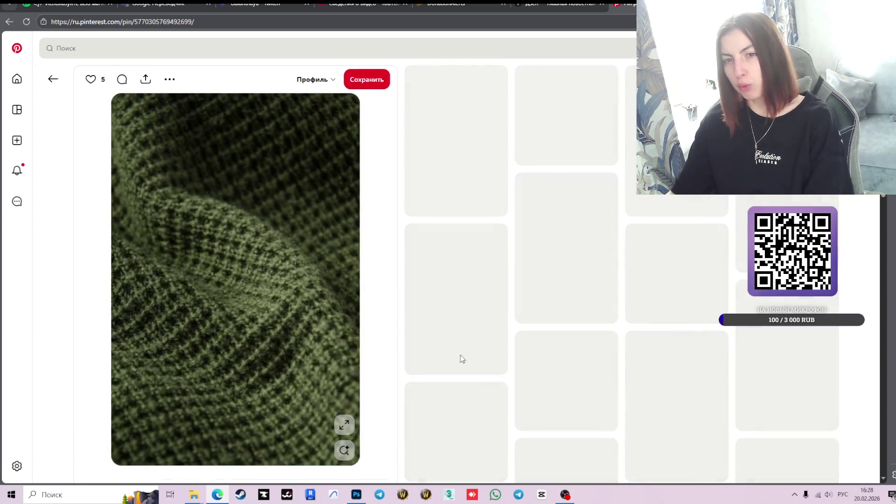
click(344, 426)
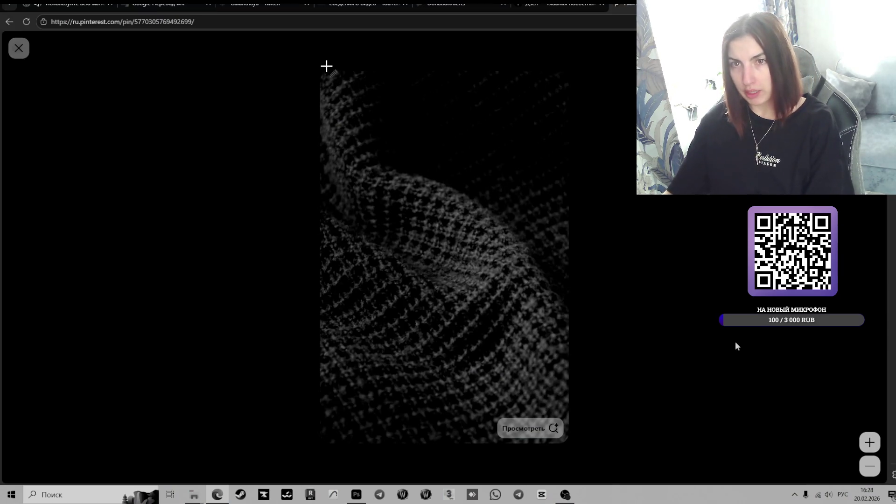
drag(326, 65, 564, 409)
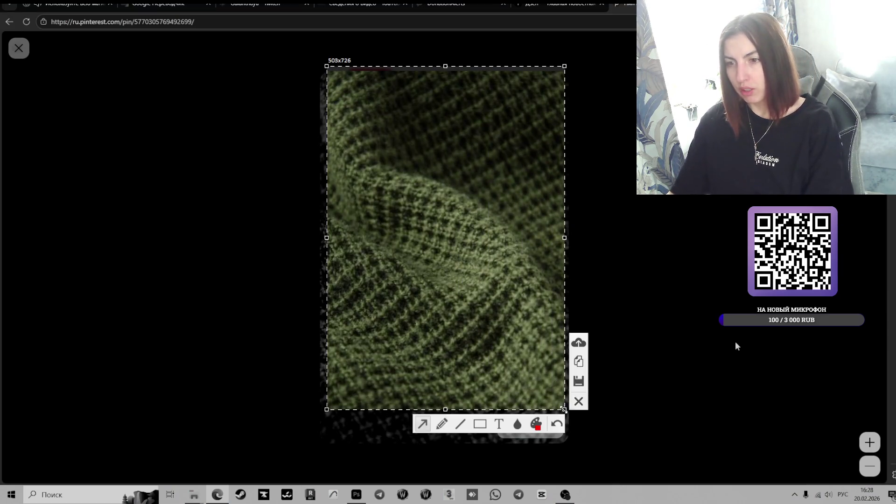
click(580, 367)
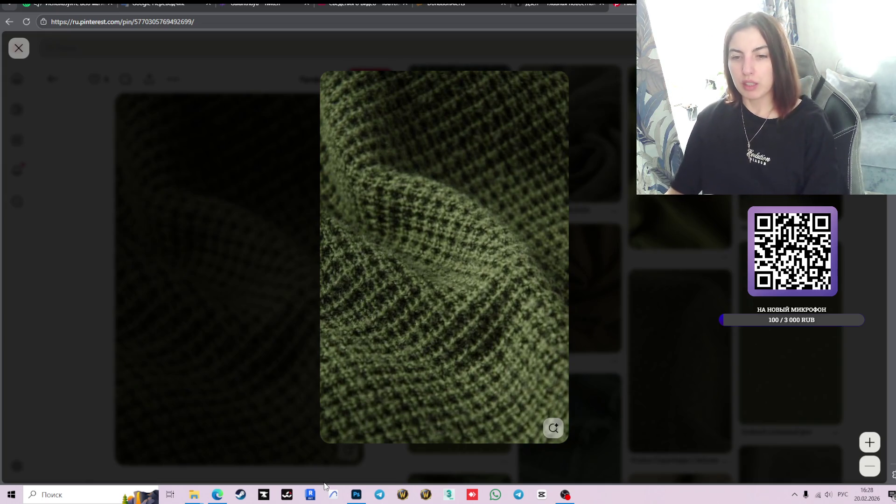
click(357, 495)
Paste the green knit image into the moodboard and convert its layer to a smart object
key(ctrl+v)
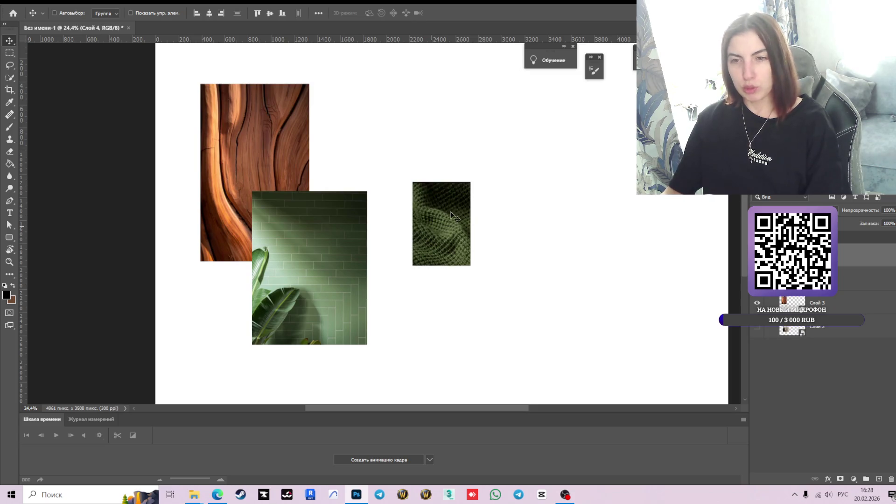
right_click(824, 256)
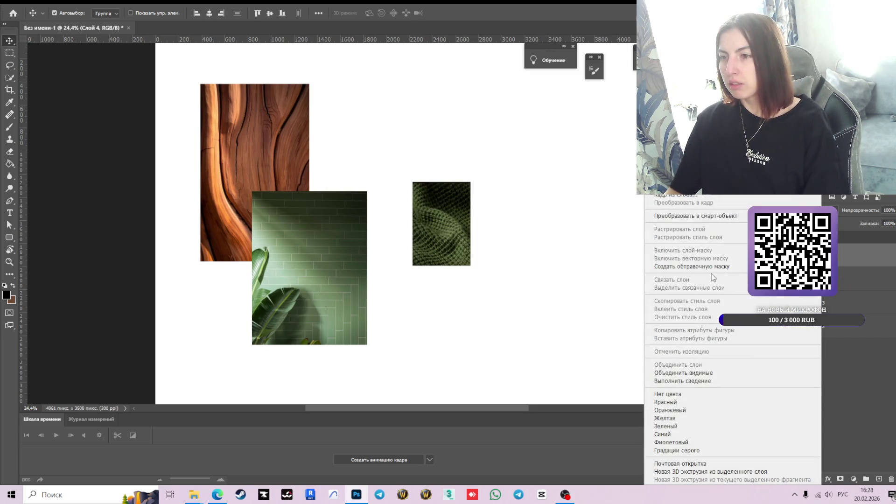
click(717, 217)
key(ctrl)
Scale the knit image to about 198% and move it to the canvas's right side
key(ctrl+t)
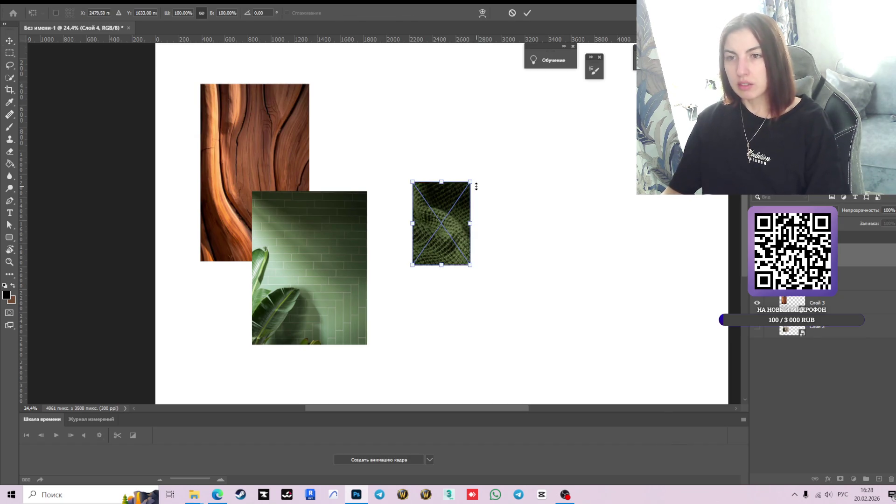
drag(477, 187, 672, 81)
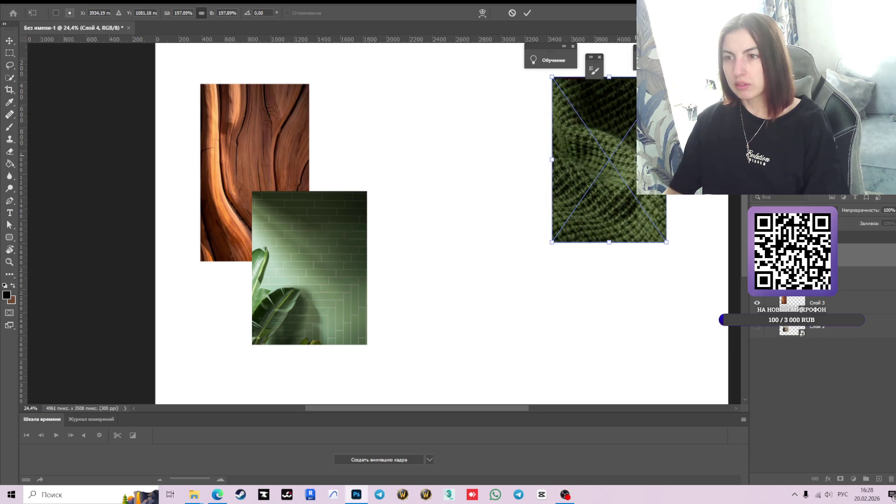
click(527, 13)
mouse_move(620, 193)
mouse_down()
mouse_move(572, 323)
mouse_move(563, 324)
mouse_up()
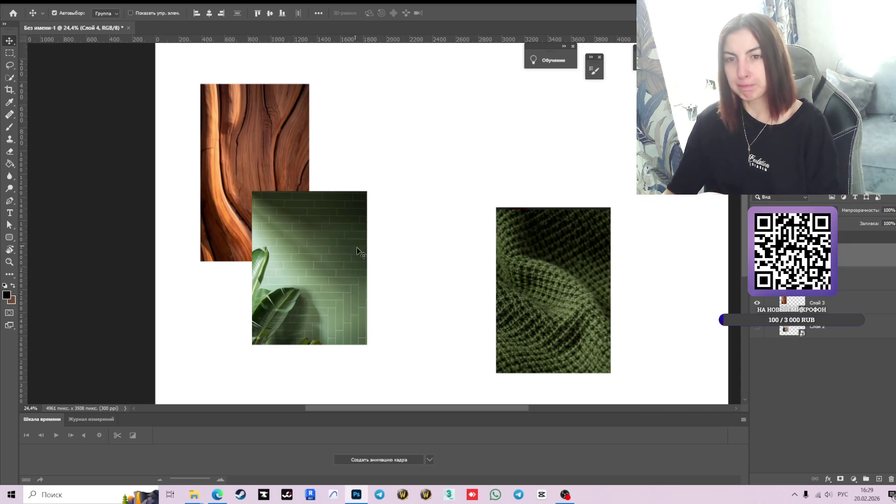
Back in Pinterest, close the knit image viewer, return to the previous pin, and scroll its related pins
key(alt+Tab)
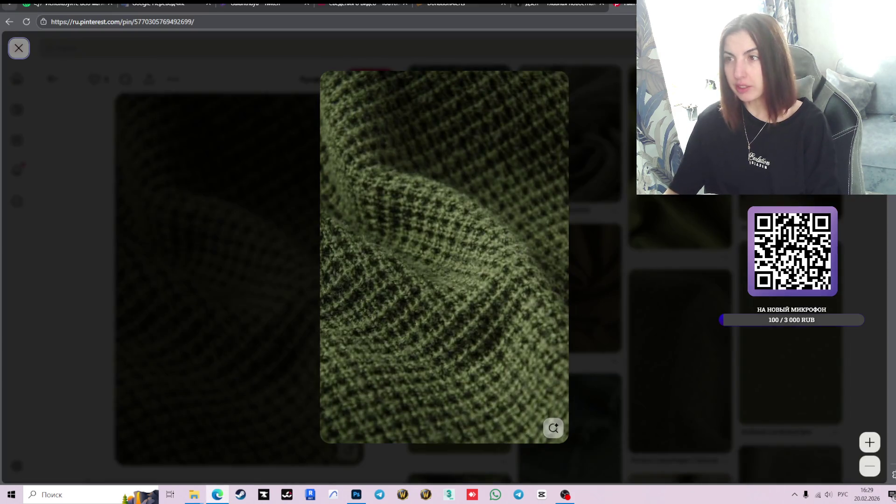
key(Escape)
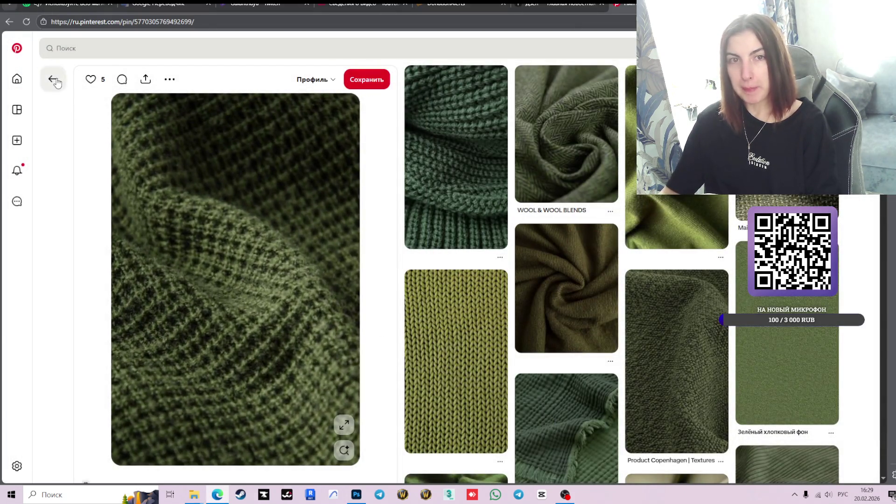
click(54, 80)
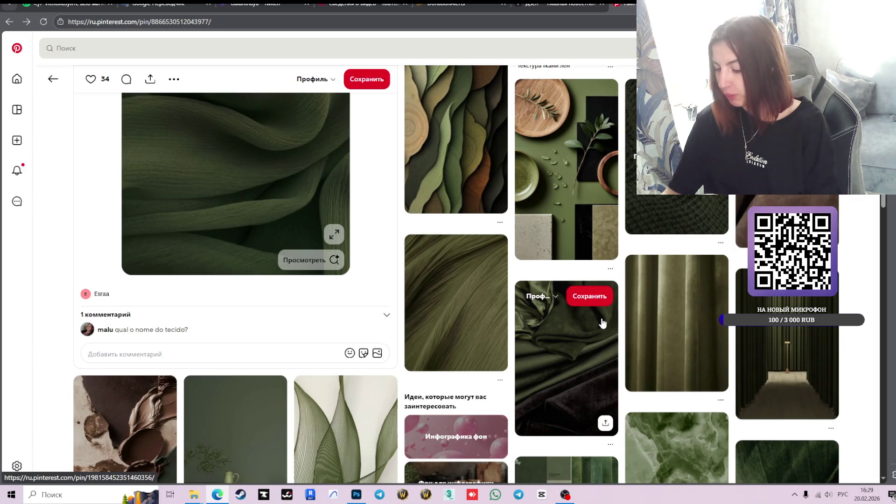
scroll(577, 318, down, 3)
scroll(590, 329, down, 2)
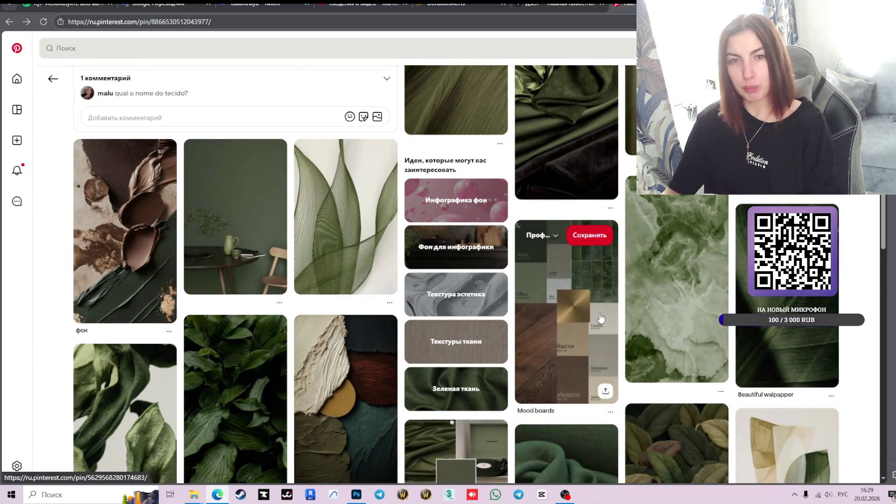
scroll(600, 319, down, 3)
scroll(681, 313, down, 3)
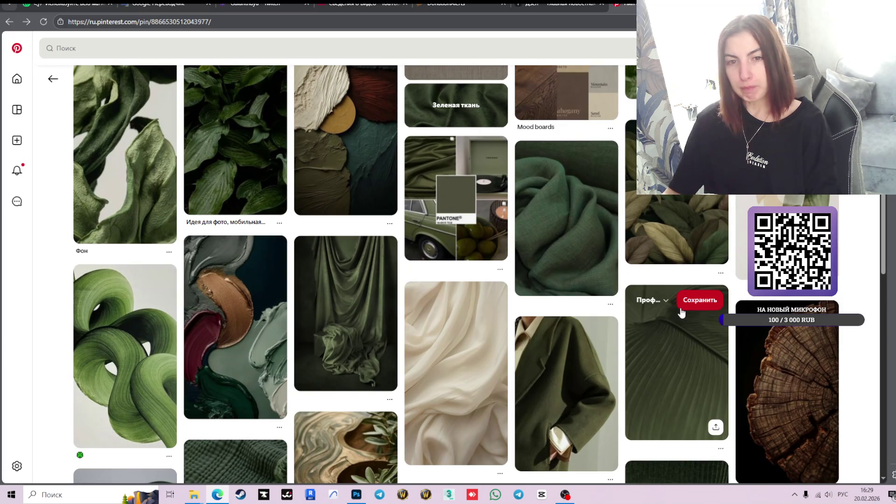
scroll(682, 313, down, 2)
scroll(681, 312, down, 2)
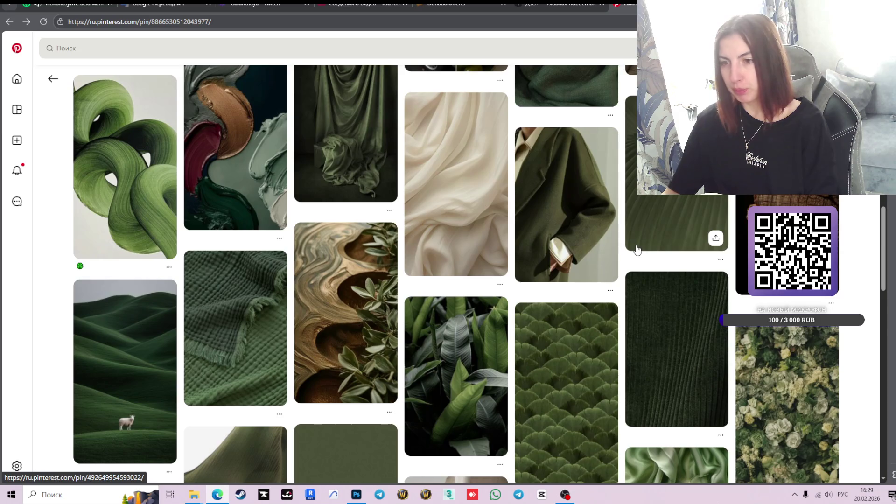
Keep scrolling down through the related green texture pins
scroll(638, 250, down, 4)
scroll(716, 261, down, 3)
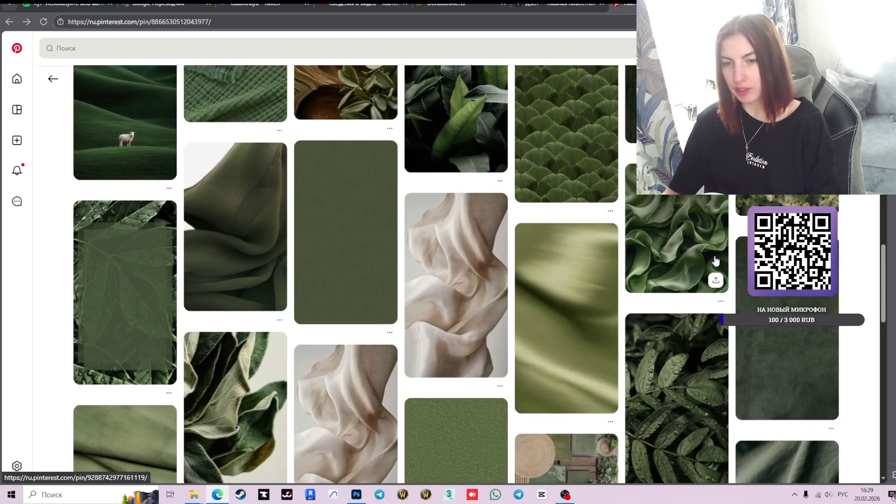
scroll(716, 261, down, 2)
scroll(716, 261, down, 4)
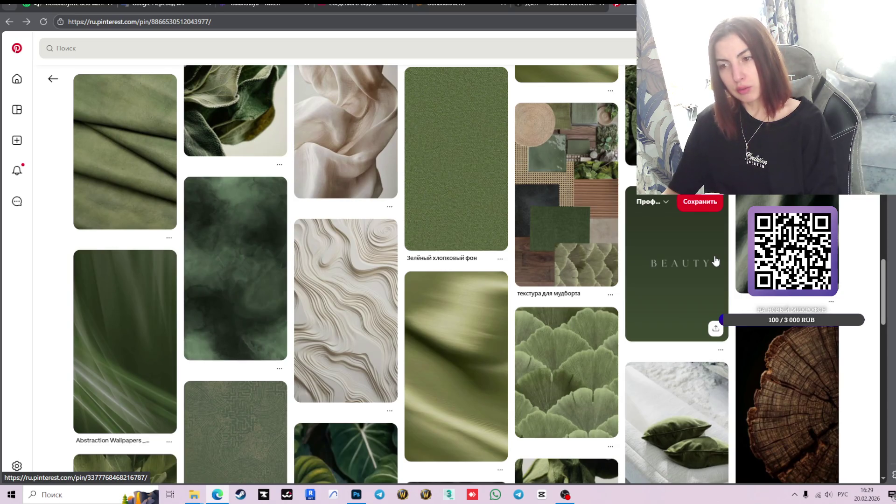
scroll(716, 261, down, 3)
scroll(716, 261, down, 3)
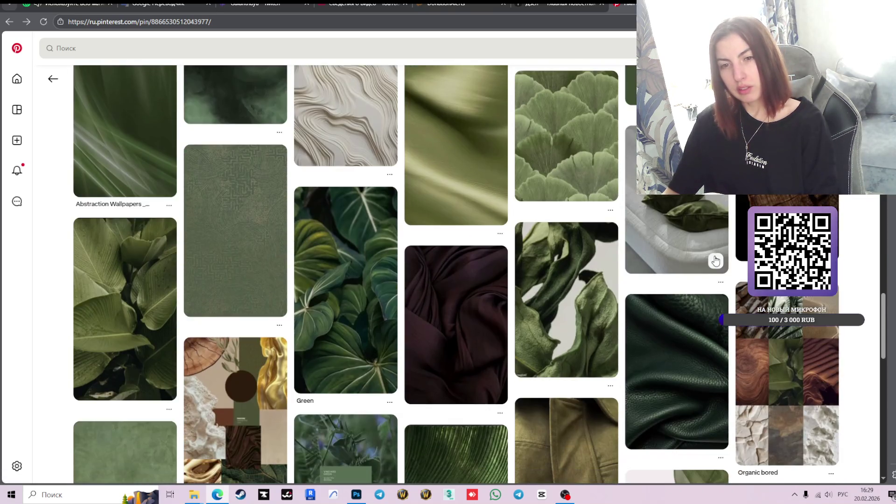
scroll(716, 261, down, 3)
scroll(716, 261, down, 3)
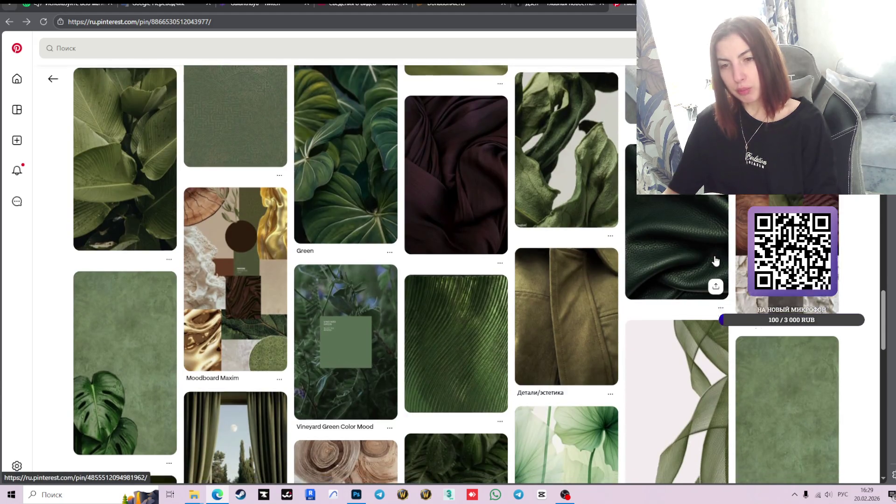
scroll(716, 260, down, 4)
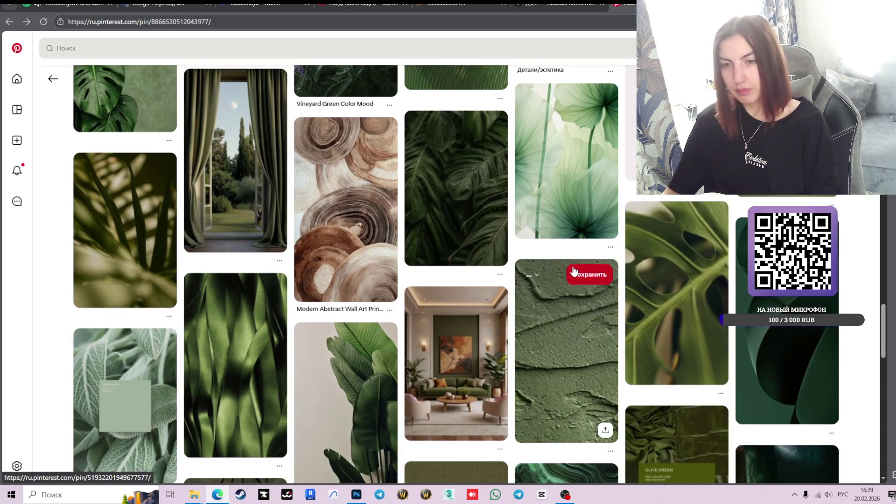
scroll(574, 271, down, 3)
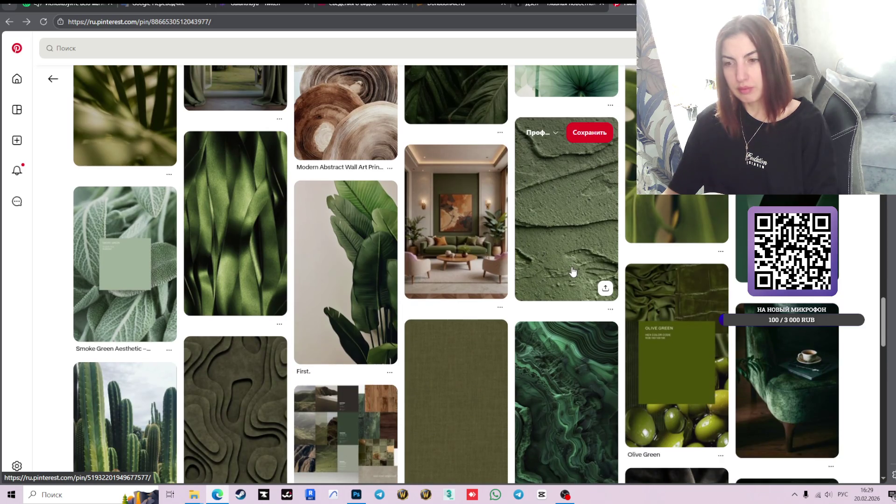
scroll(591, 285, down, 4)
scroll(590, 285, down, 3)
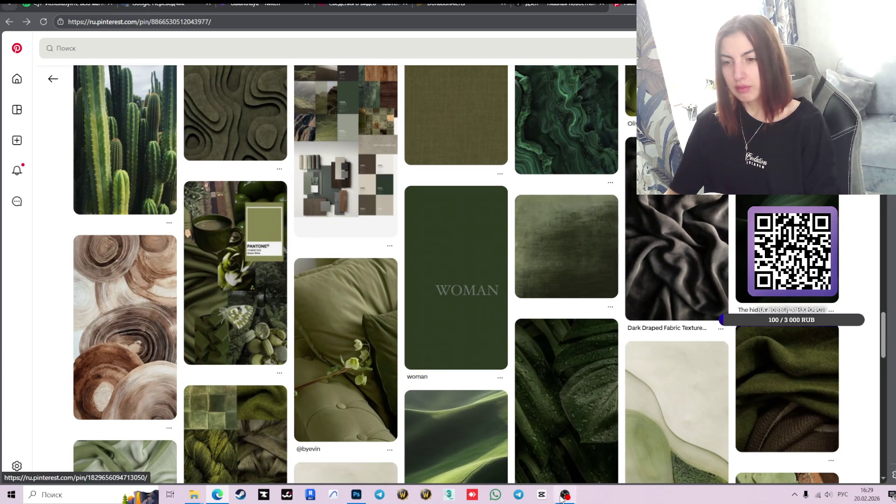
Glance at the Photoshop moodboard, then return to Pinterest and scroll the fabric texture results
click(357, 494)
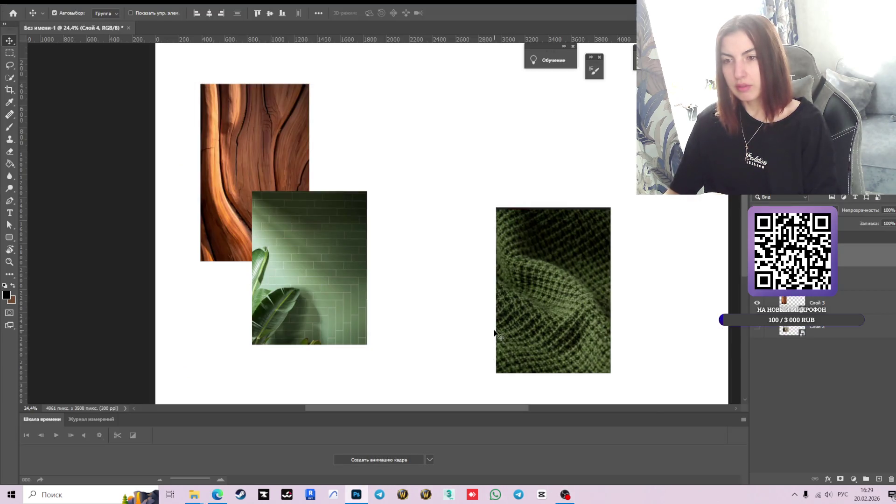
key(alt+Tab)
scroll(540, 330, down, 3)
scroll(541, 331, down, 1)
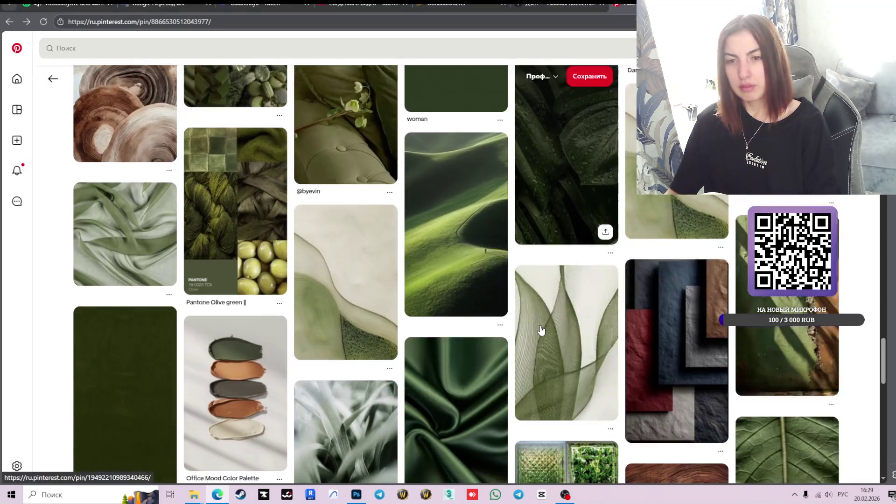
scroll(514, 261, up, 3)
scroll(494, 201, up, 4)
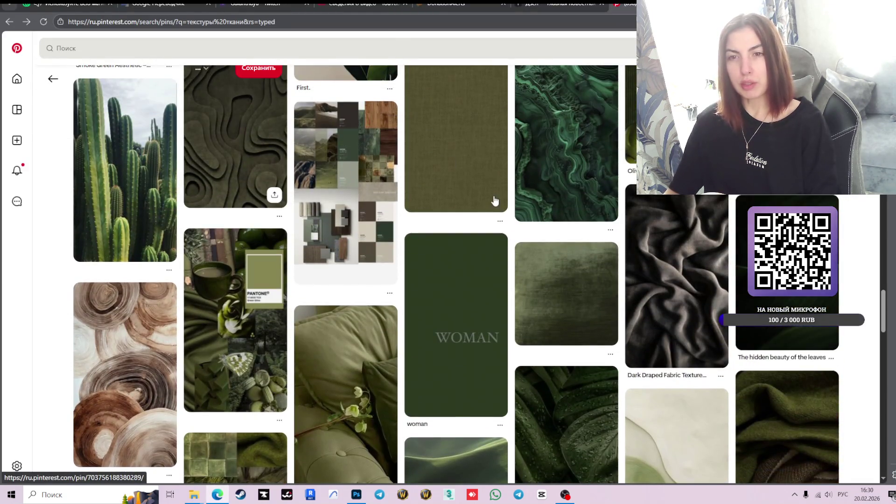
scroll(402, 140, down, 4)
scroll(628, 284, down, 3)
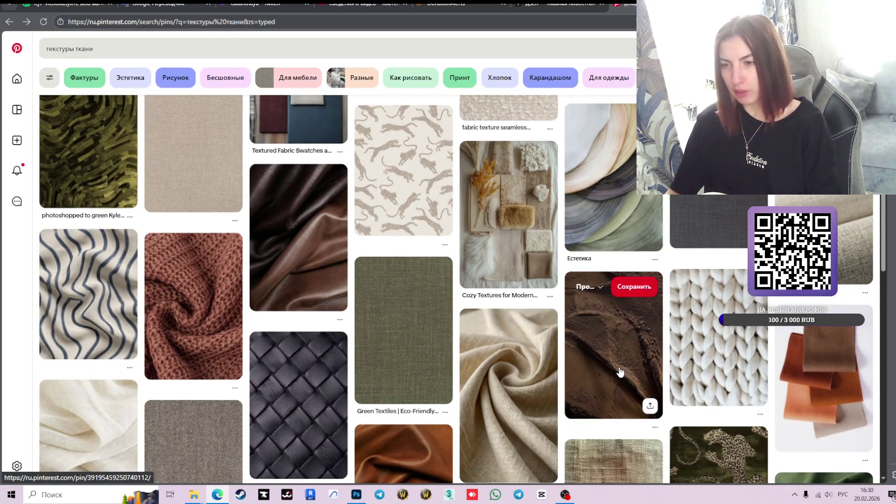
Scroll the fabric texture results and open the dusty-pink fabric pin
scroll(654, 346, down, 3)
scroll(690, 320, down, 4)
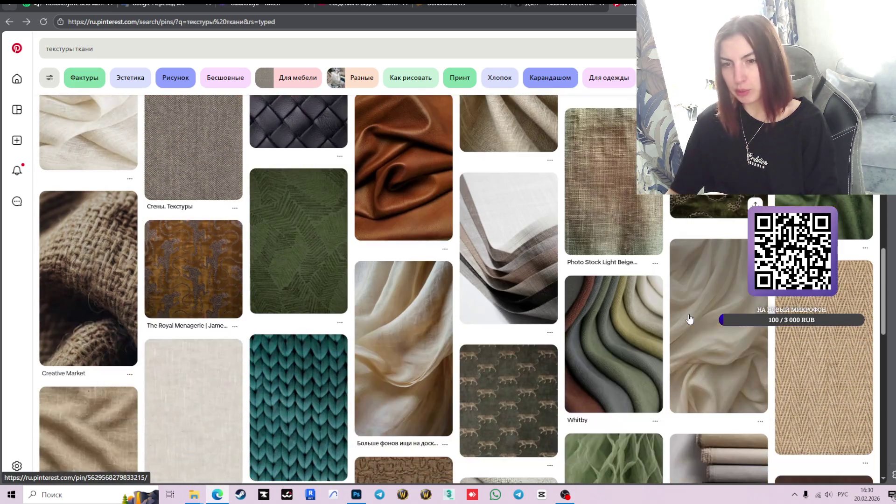
scroll(640, 292, down, 4)
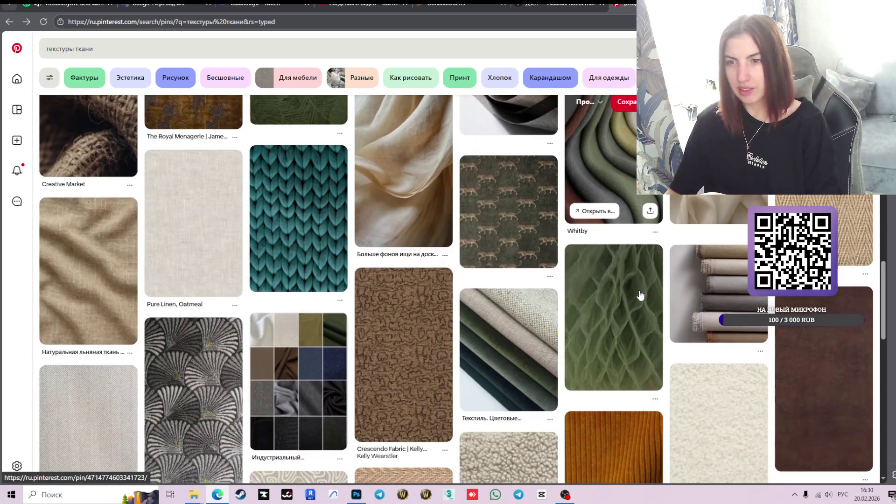
scroll(718, 359, down, 4)
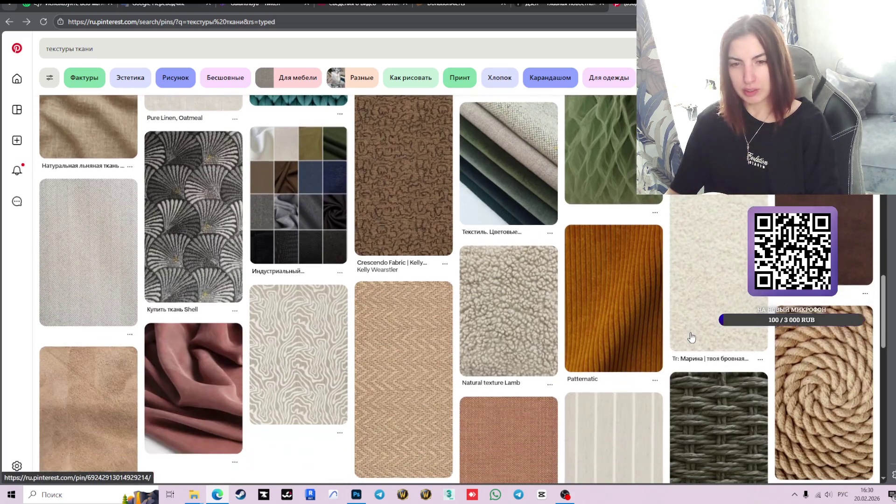
scroll(646, 335, down, 1)
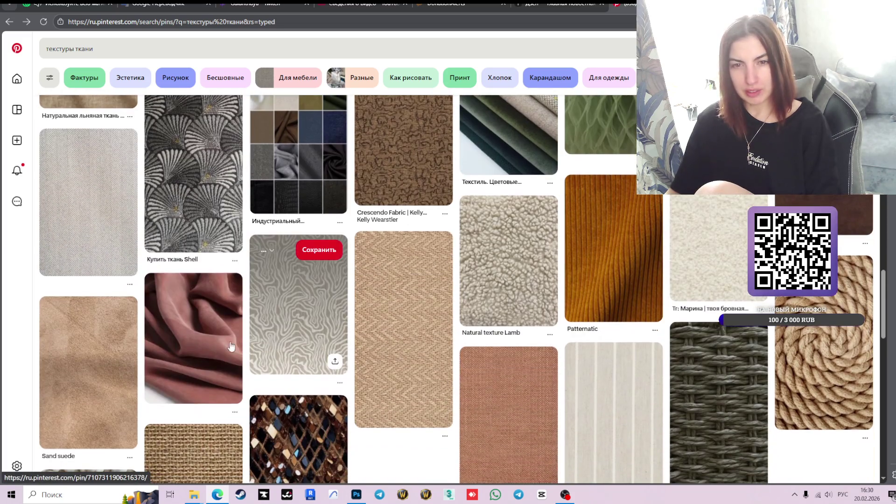
click(204, 337)
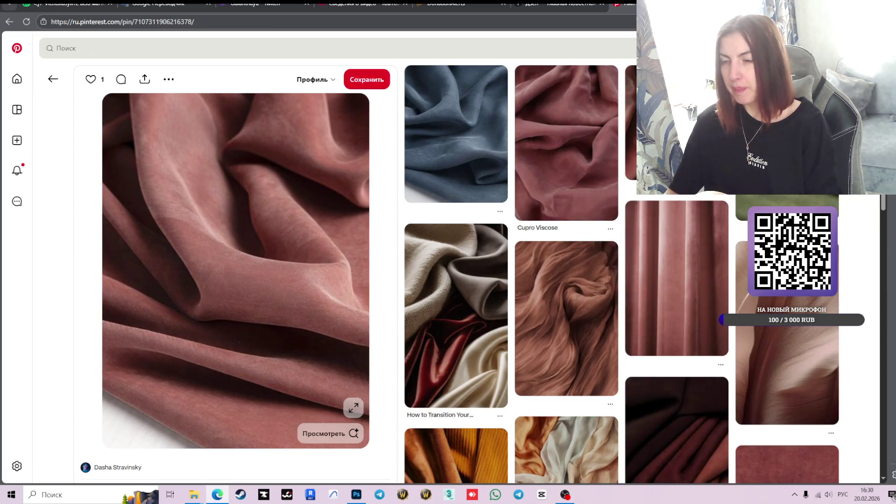
Browse the pink pin's related pins, then return to its image and enlarge it
scroll(677, 281, down, 4)
scroll(674, 229, down, 4)
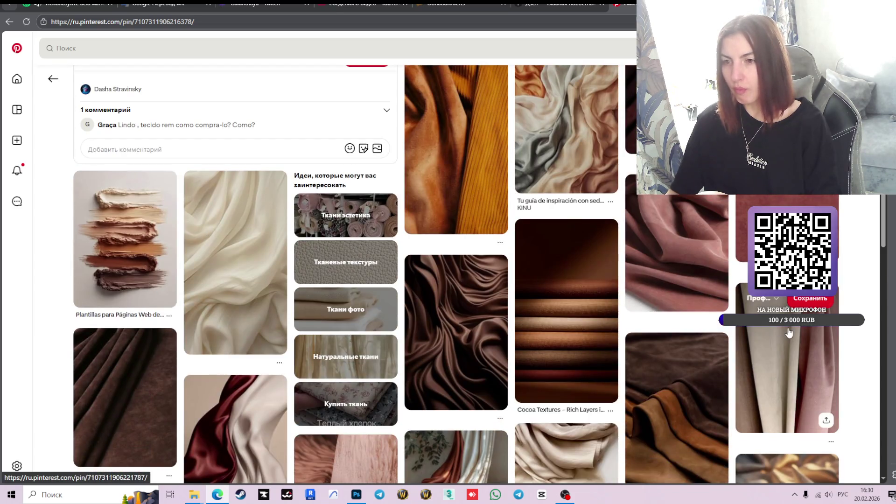
scroll(788, 332, down, 3)
scroll(787, 331, down, 4)
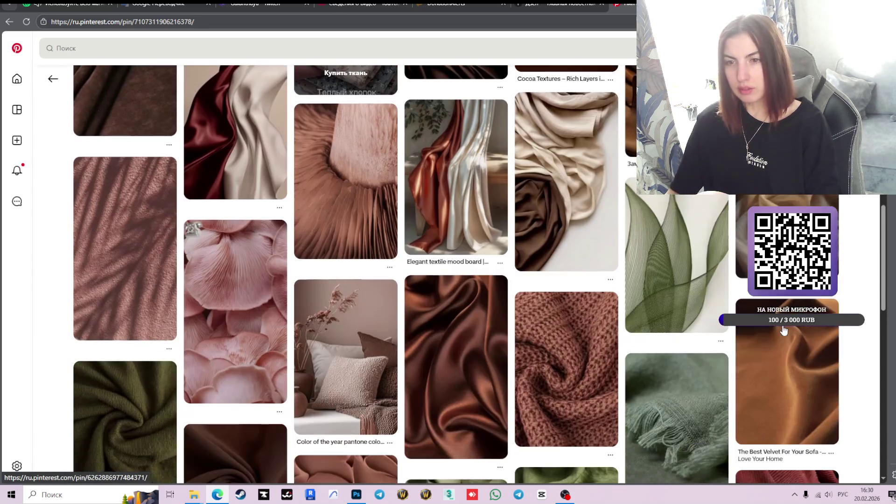
scroll(784, 331, down, 2)
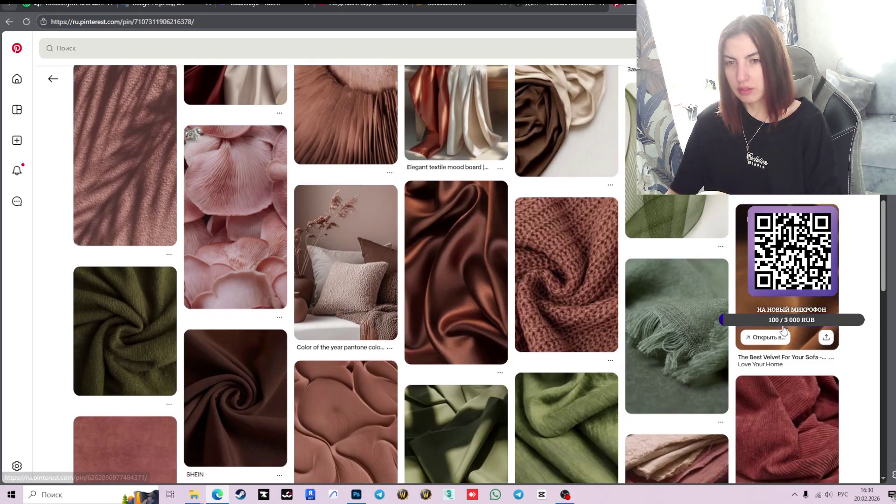
scroll(784, 331, down, 2)
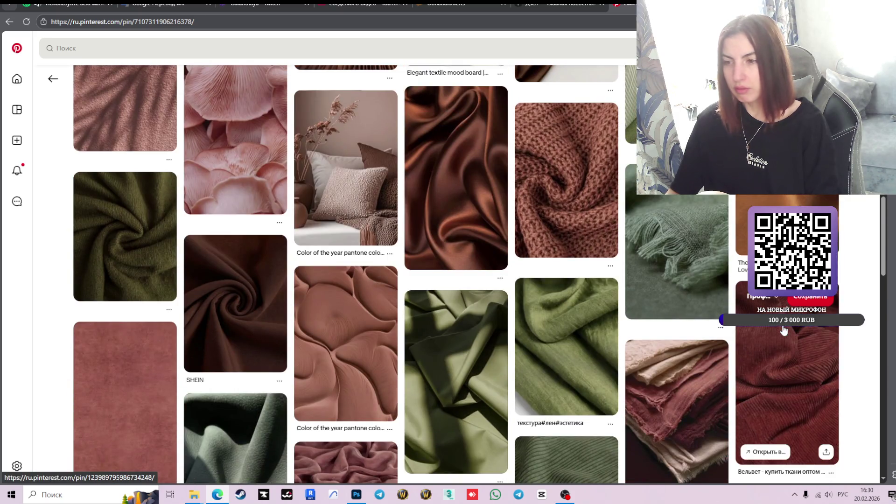
scroll(784, 331, down, 3)
scroll(596, 286, up, 6)
scroll(597, 286, up, 7)
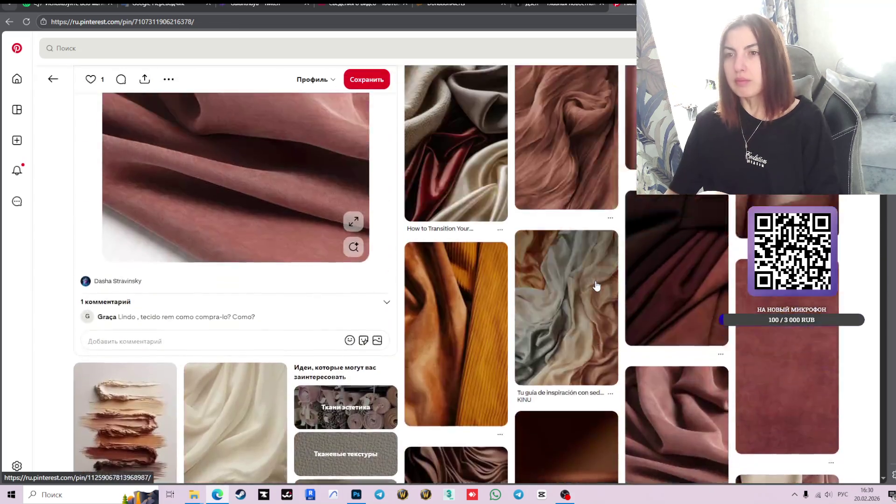
scroll(596, 286, up, 4)
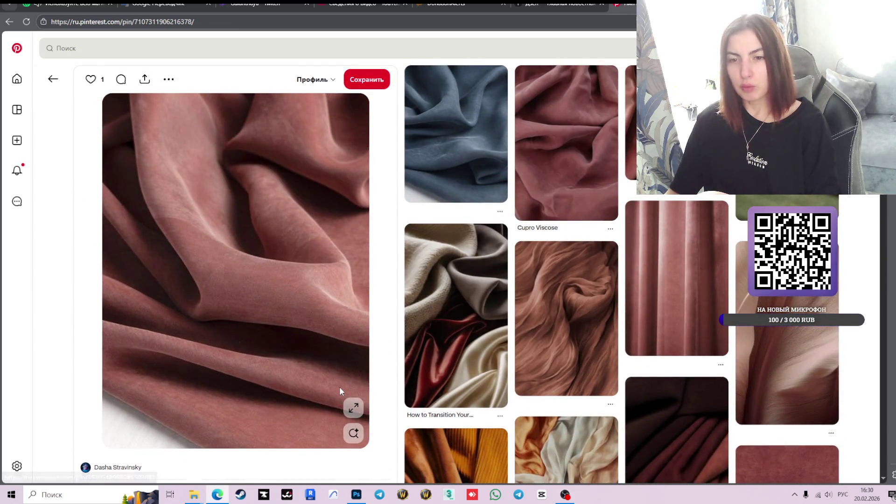
click(354, 408)
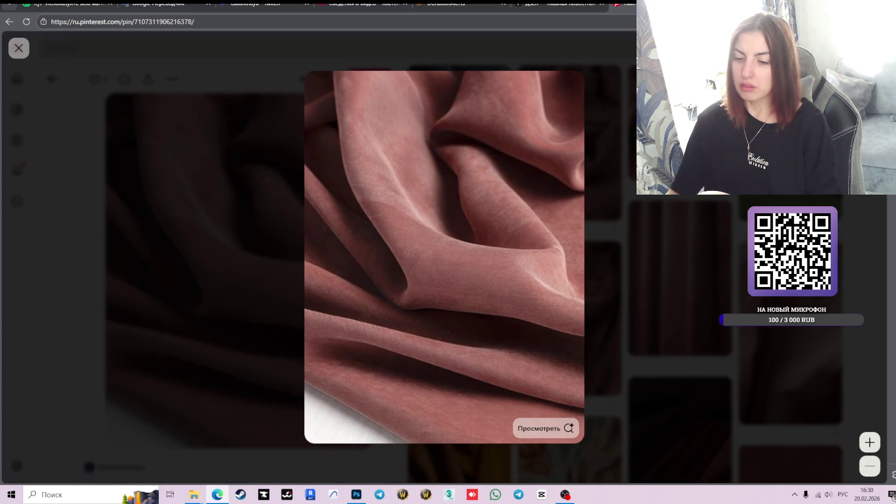
Capture a 570x717 screenshot of the dusty-pink fabric, then return to the Photoshop moodboard
key(Print)
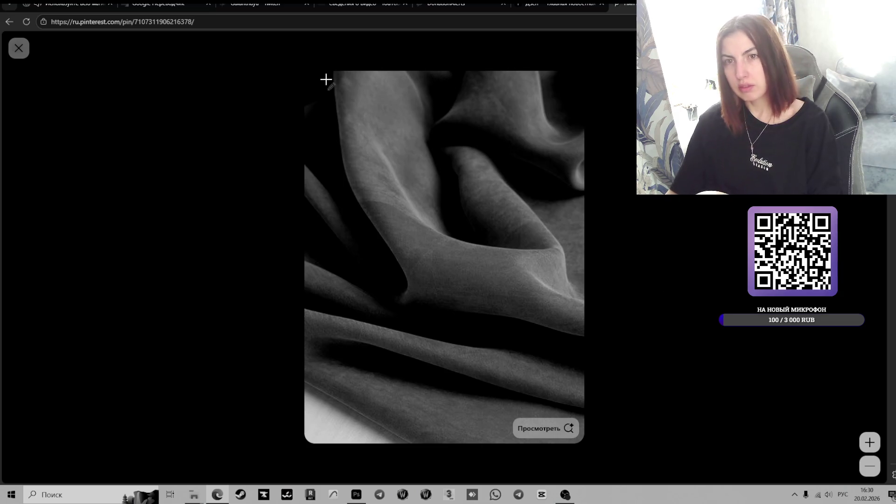
drag(310, 77, 582, 416)
click(596, 371)
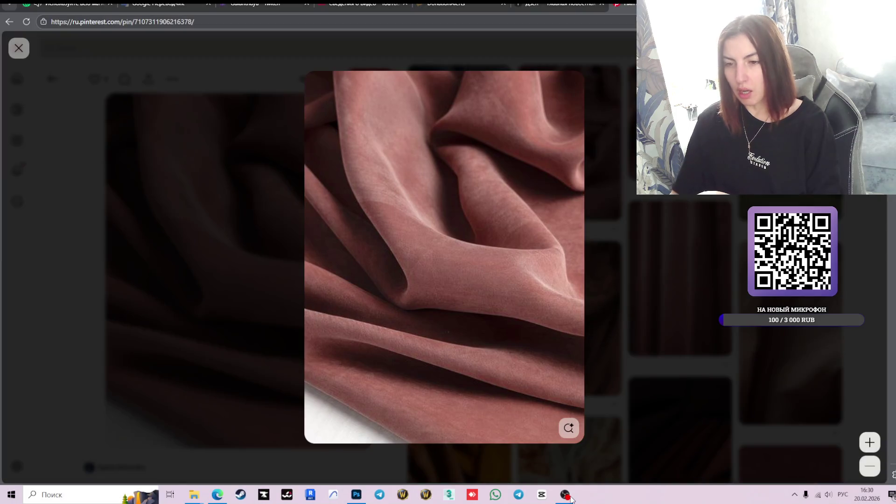
click(356, 494)
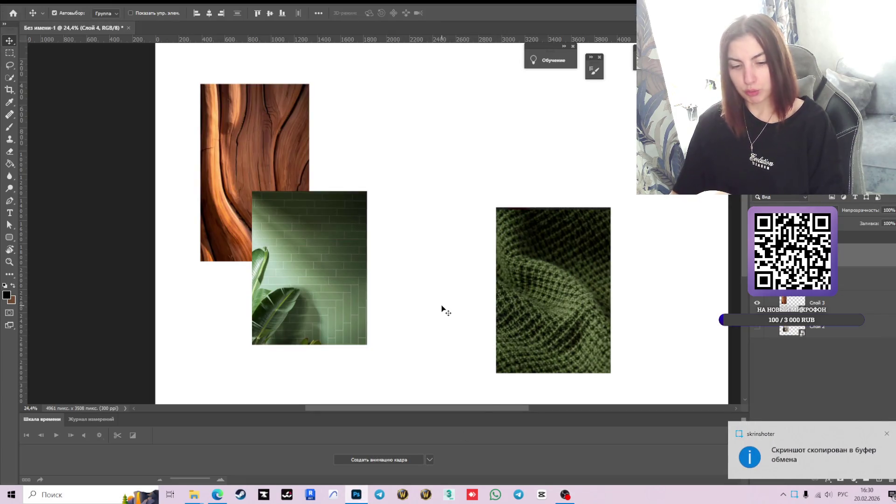
Paste the pink fabric as a smart object, scaled to 200% at the top centre
key(ctrl+v)
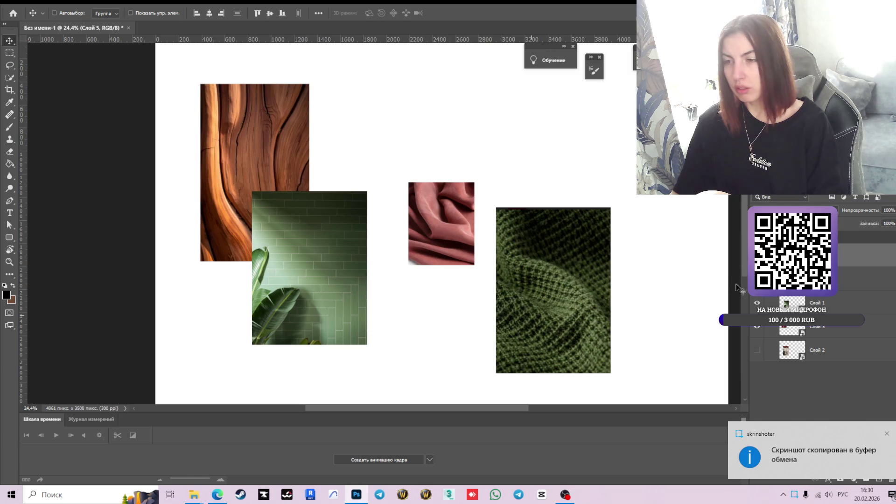
right_click(840, 257)
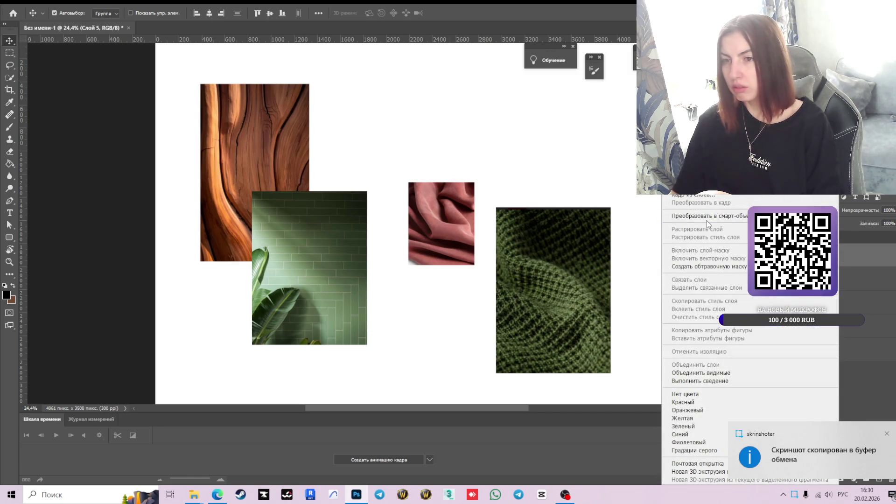
click(703, 216)
key(ctrl+t)
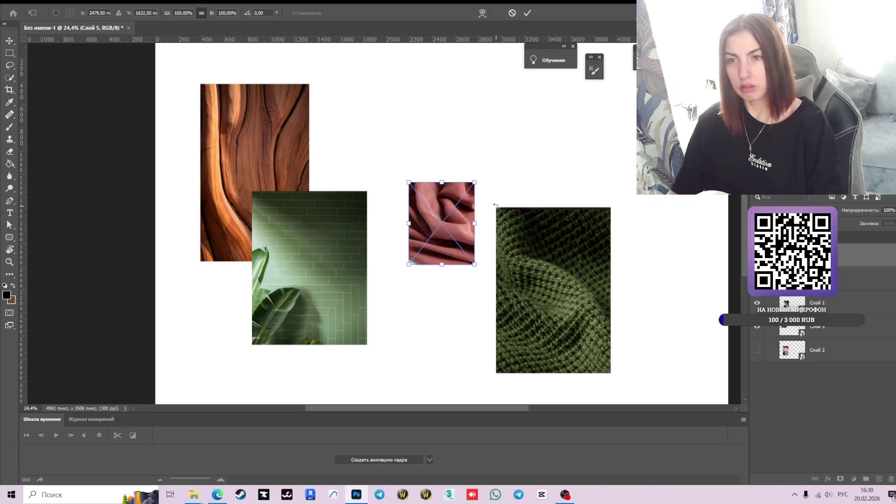
drag(475, 183, 540, 98)
mouse_move(494, 200)
mouse_down()
mouse_move(420, 328)
mouse_move(409, 169)
mouse_up()
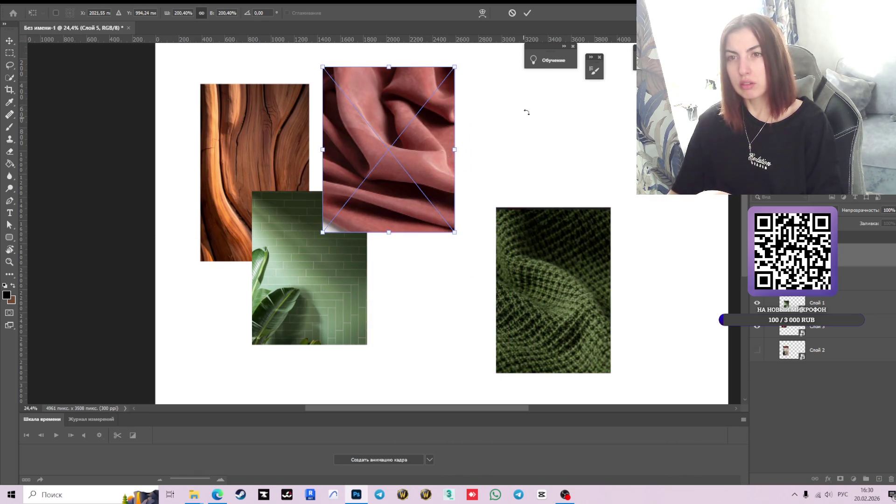
click(529, 13)
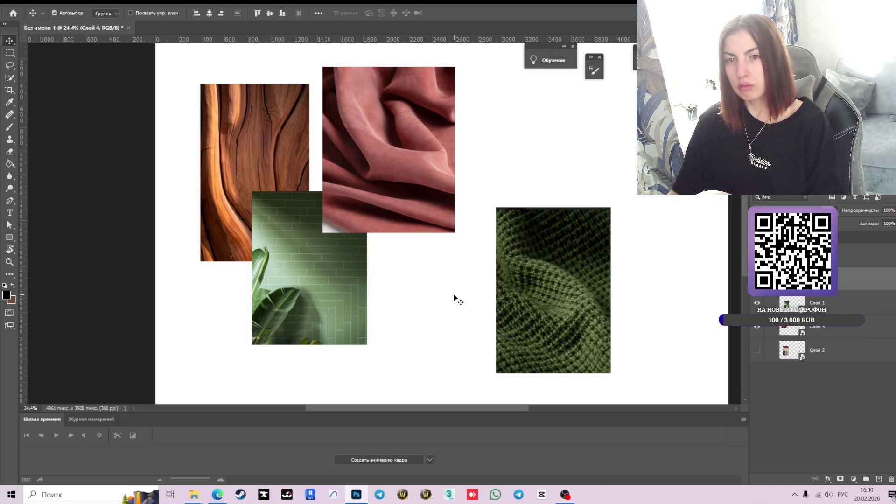
Try the green knit over the tile image, then return it to the right side
drag(553, 288, 312, 272)
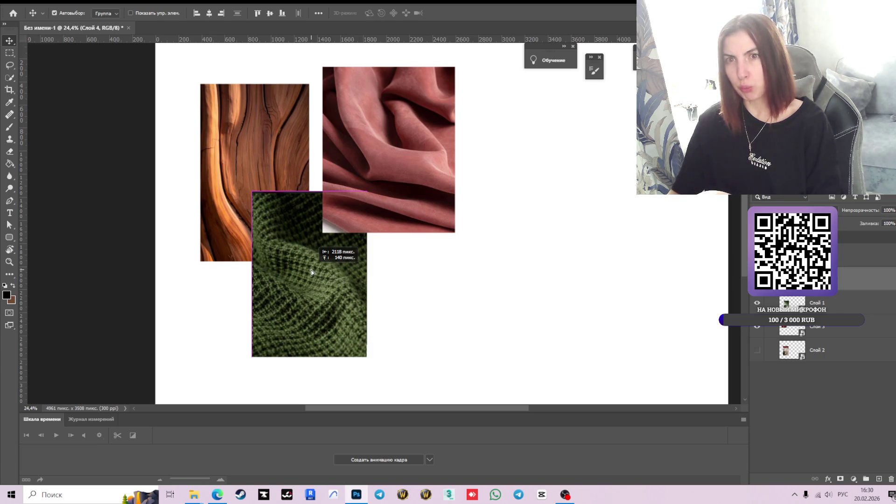
drag(312, 272, 561, 283)
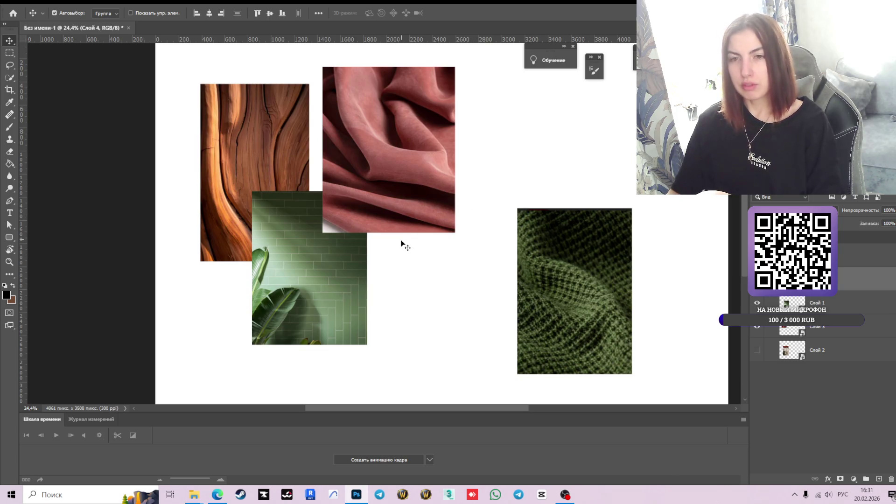
click(226, 497)
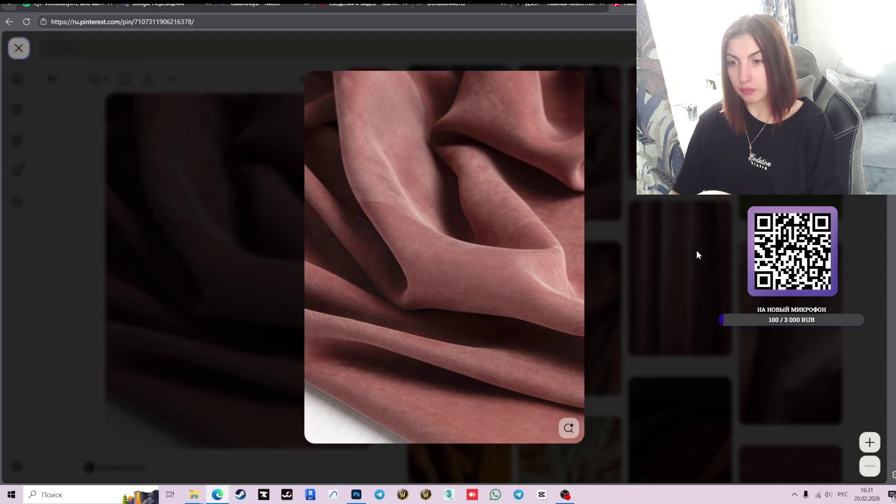
Close the pink fabric viewer, go back to the 'текстуры ткани' results, and scroll further down
click(697, 254)
click(53, 79)
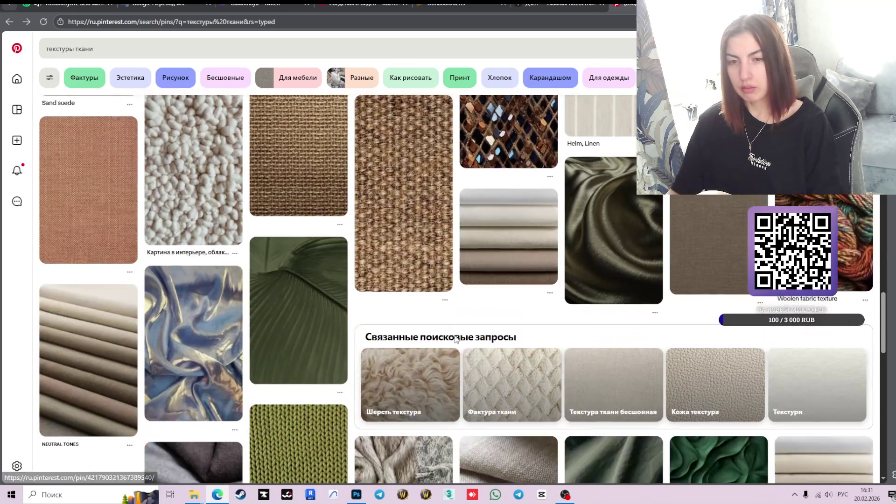
scroll(481, 340, down, 4)
scroll(504, 341, down, 5)
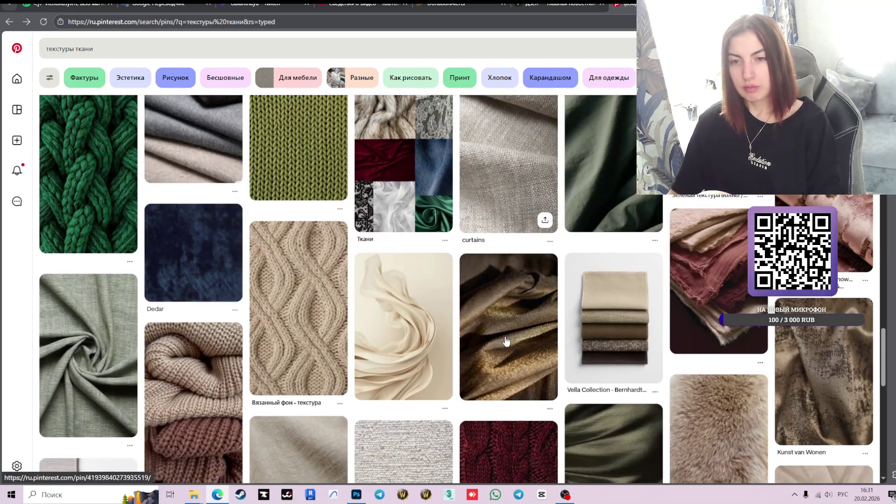